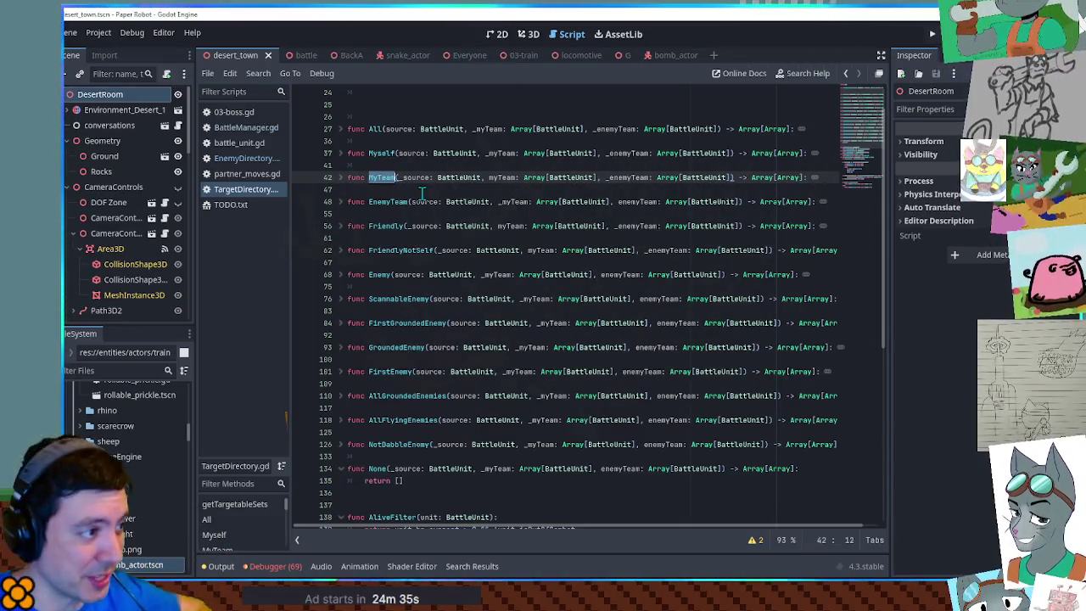
- Check the Friendly and FriendlyNotSelf target names in TargetDirectory.gd, then open partner_moves.gd
double_click(382, 226)
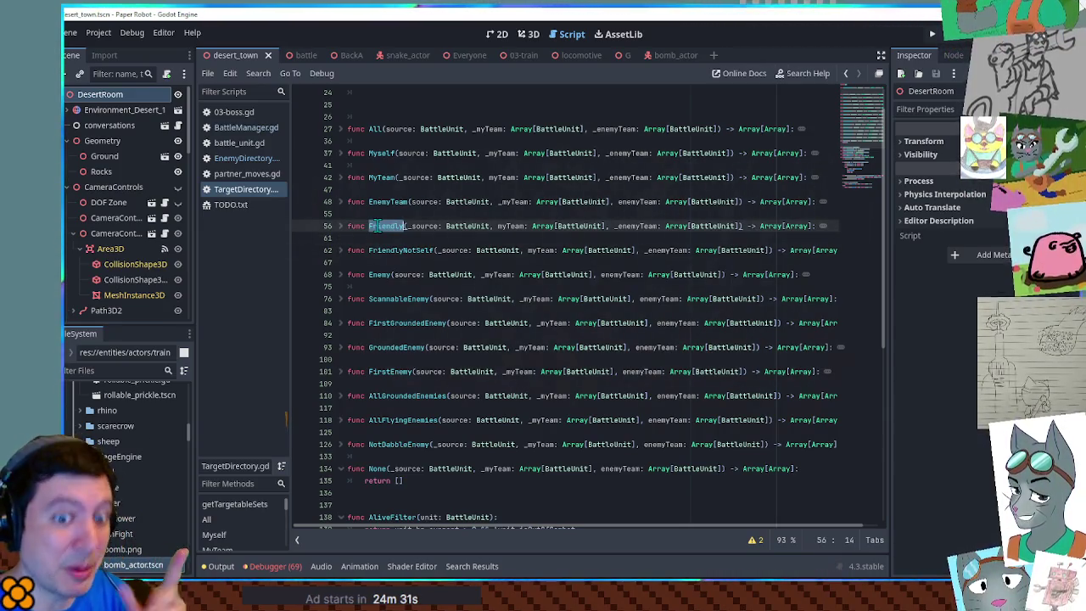
double_click(386, 250)
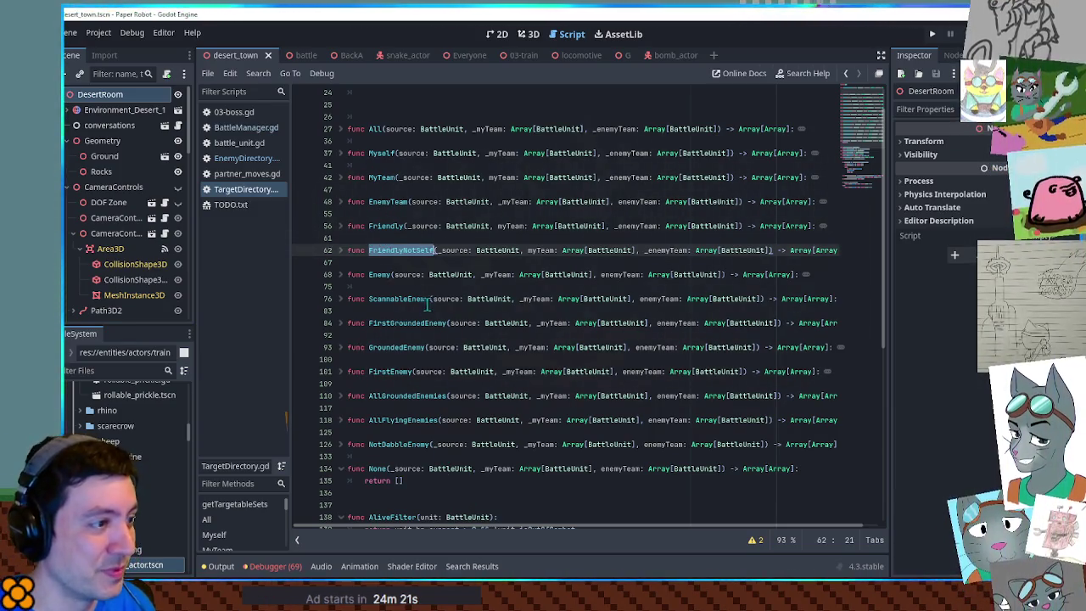
left_click(244, 180)
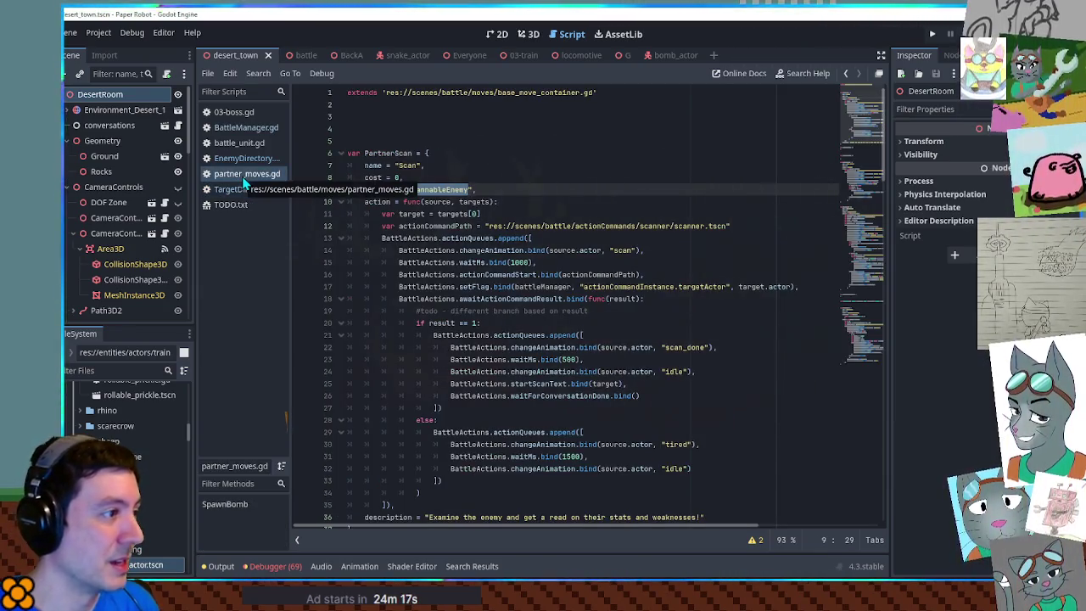
- Close partner_moves.gd and select BombScoot in the TrainBomb entry of EnemyDirectory.gd
middle_click(244, 178)
left_click(245, 159)
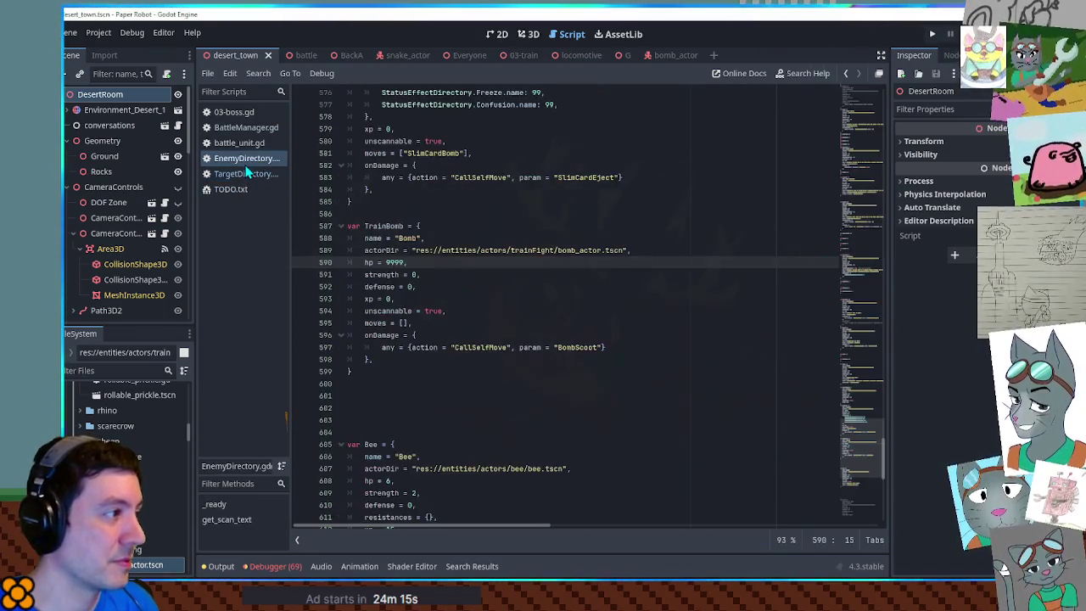
double_click(571, 347)
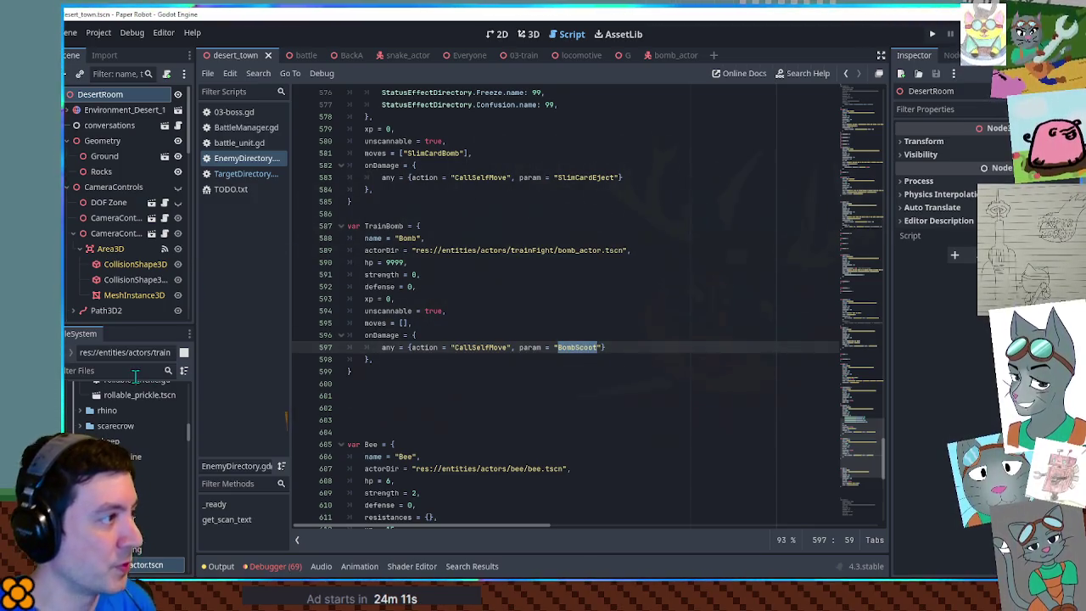
- Filter the FileSystem dock to locate the moves script in the battle folder
left_click(135, 373)
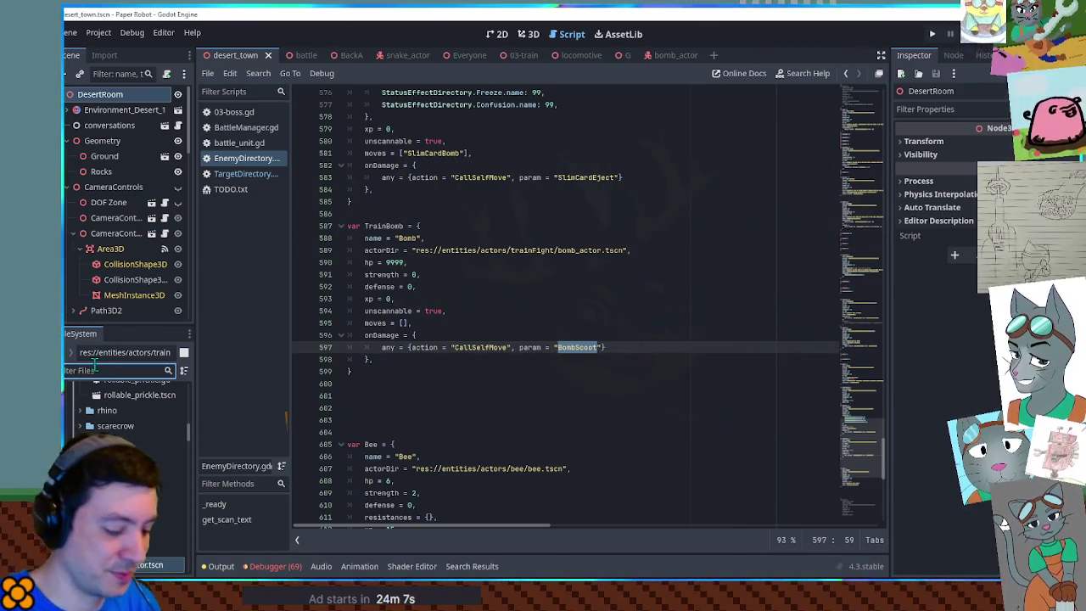
type("move dira")
key("ctrl+a")
key("BackSpace")
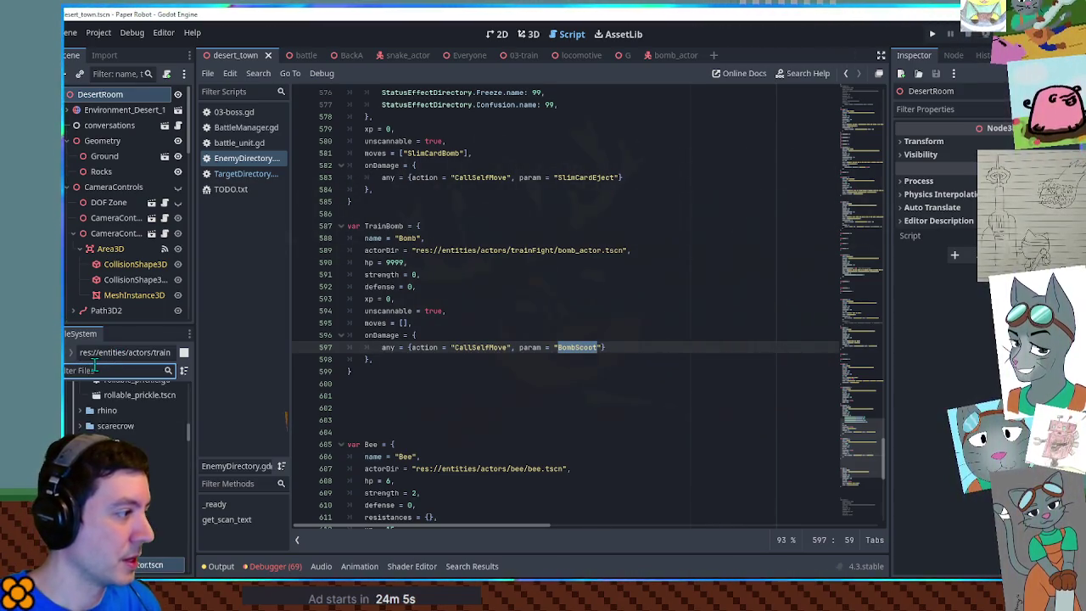
type("bo")
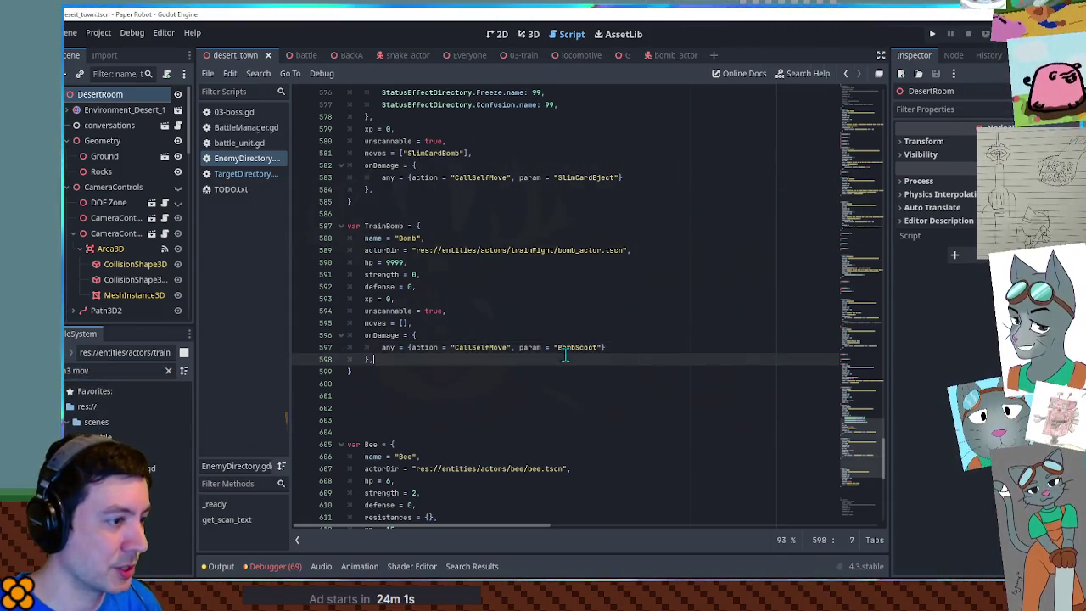
left_click(149, 467)
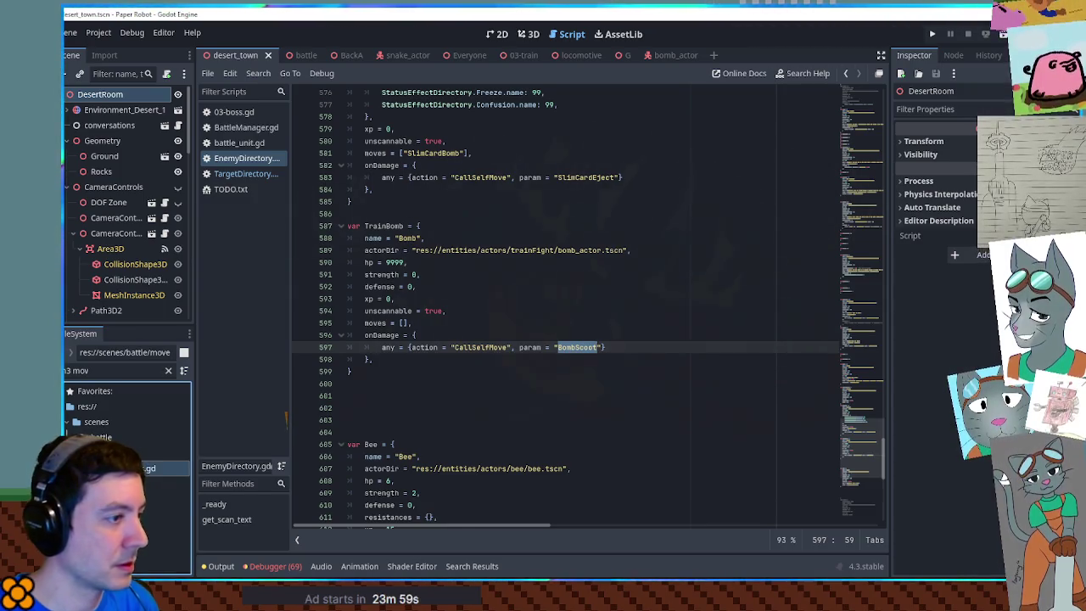
- Open ch3_moves.gd and add a 'BombScoot = {' entry at the end of the file
double_click(141, 469)
scroll(859, 254, "down", 10)
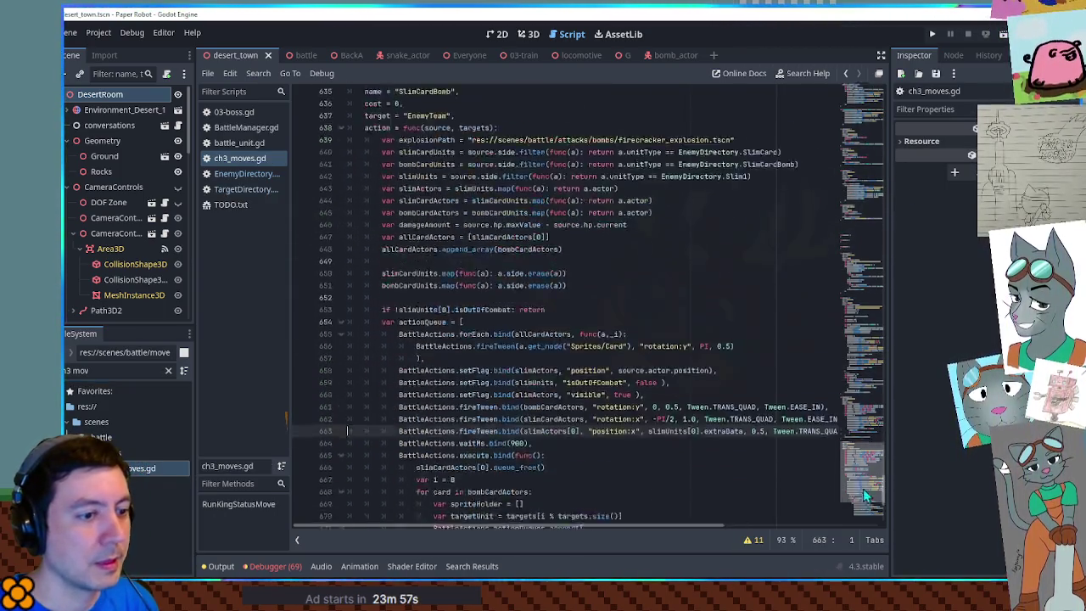
left_click(385, 508)
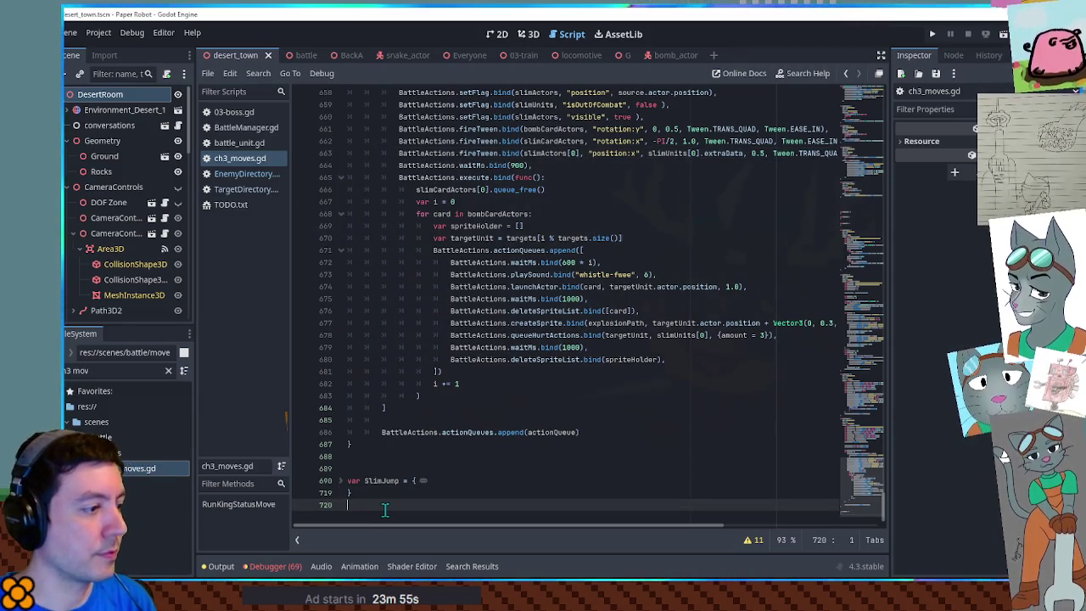
key("Return")
key("Return")
key("Return")
left_click(368, 459)
key("Down")
key("Down")
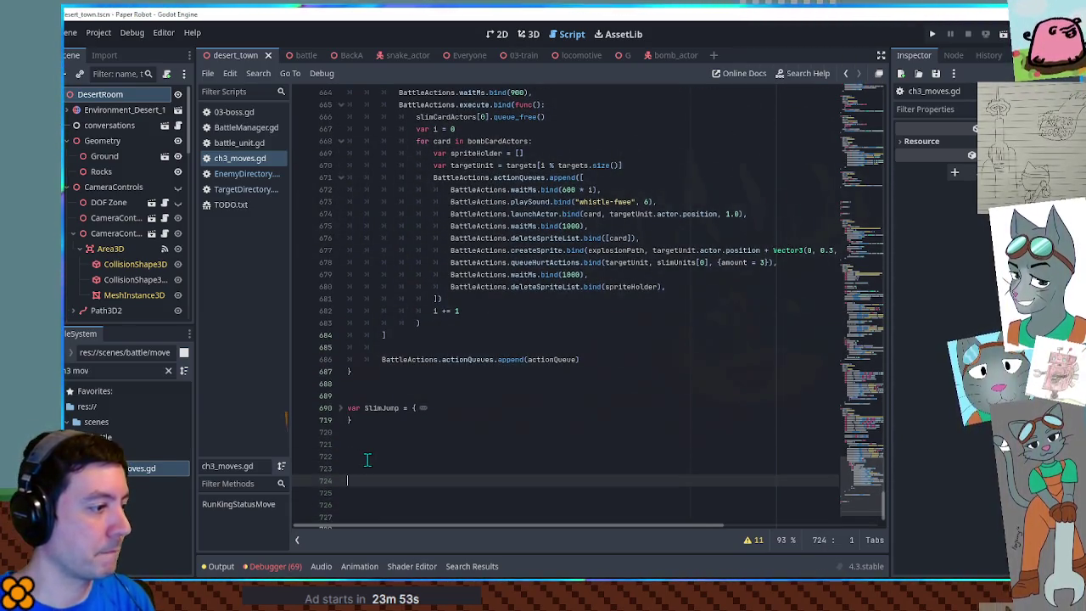
type("var BombScoot")
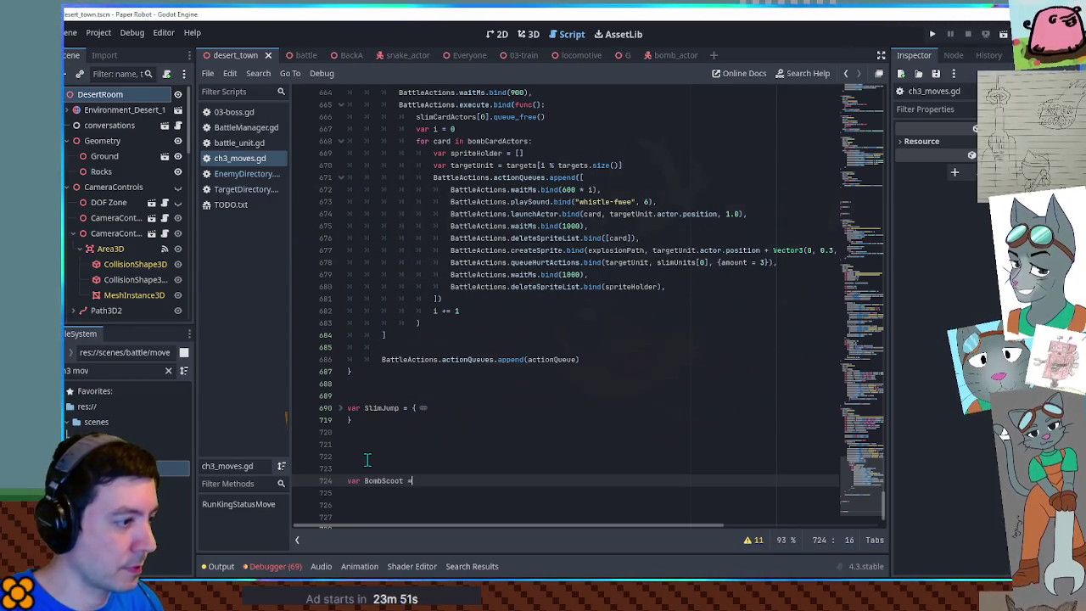
type(" = {")
key("Return")
- Collapse the SlimCardBomb, SlimCardEject, SlimCards1 and SlimRoulette blocks
scroll(386, 429, "up", 12)
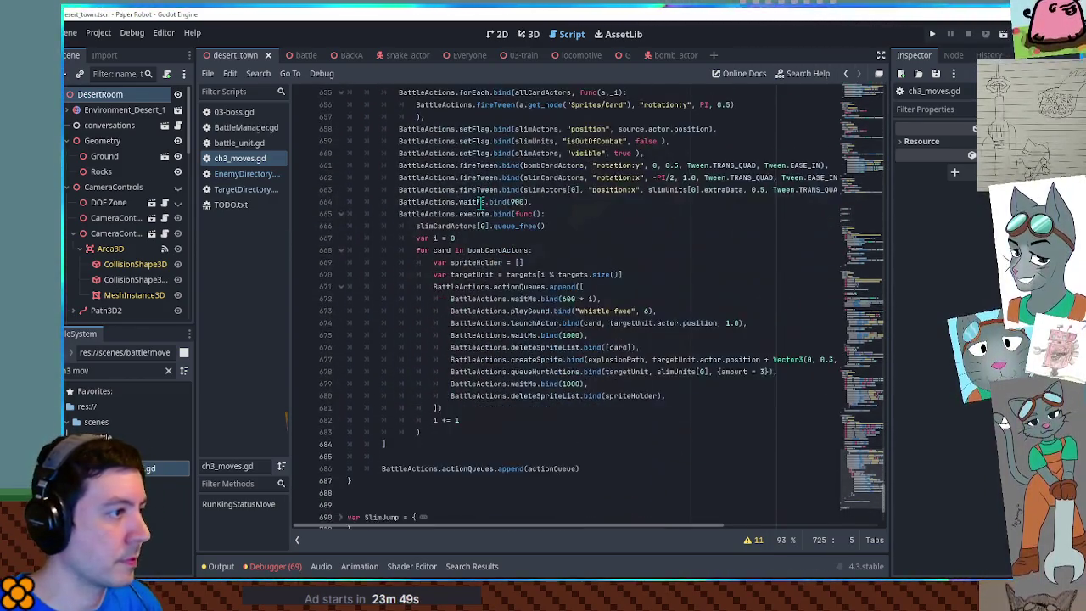
left_click(340, 166)
scroll(347, 212, "up", 10)
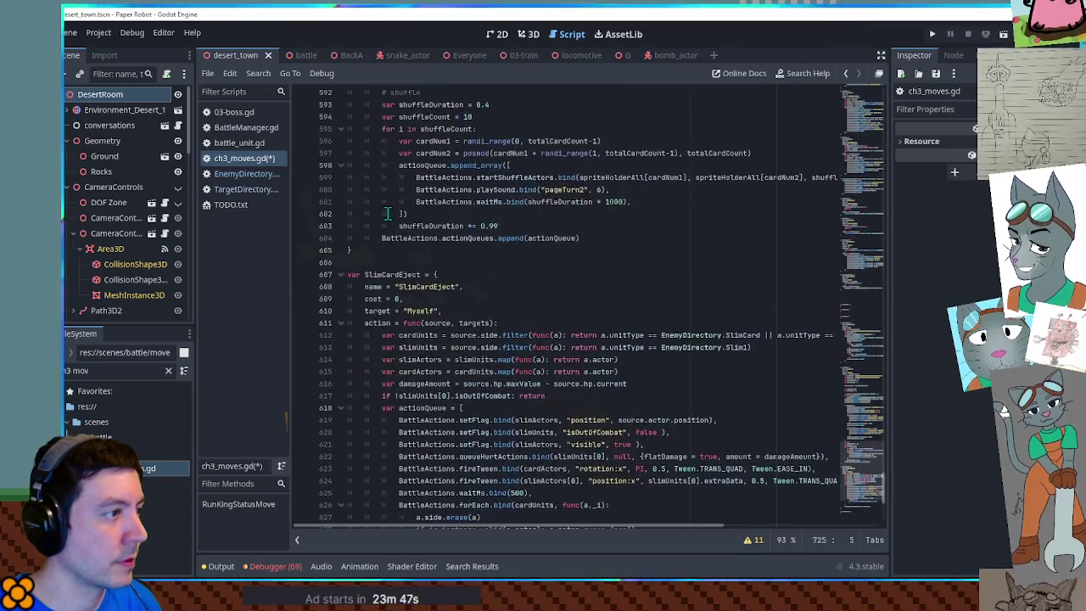
left_click(342, 274)
scroll(347, 282, "up", 15)
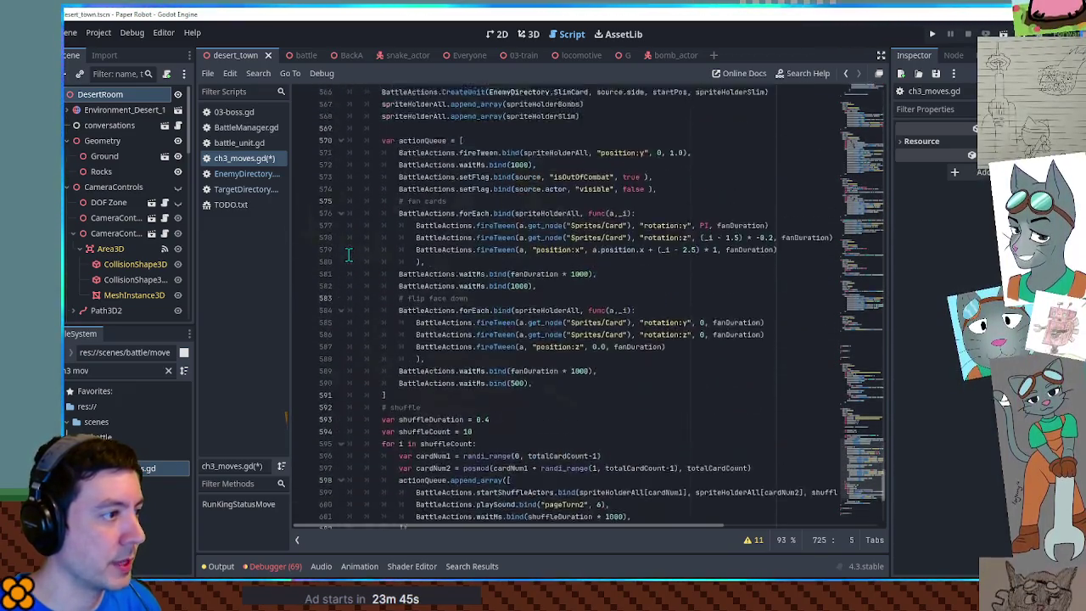
left_click(340, 201)
scroll(340, 212, "up", 15)
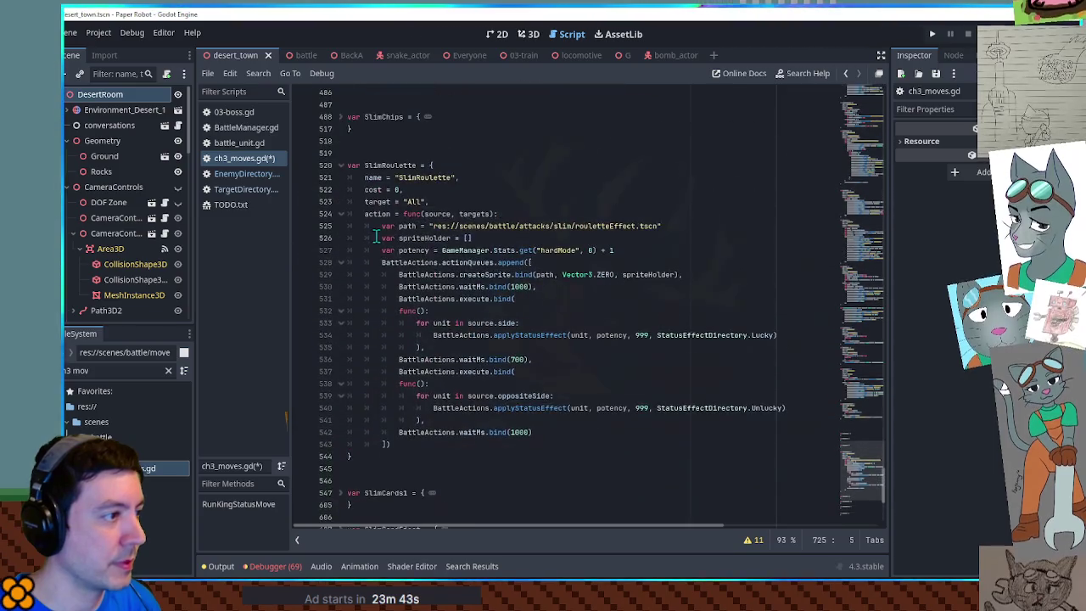
left_click(466, 166)
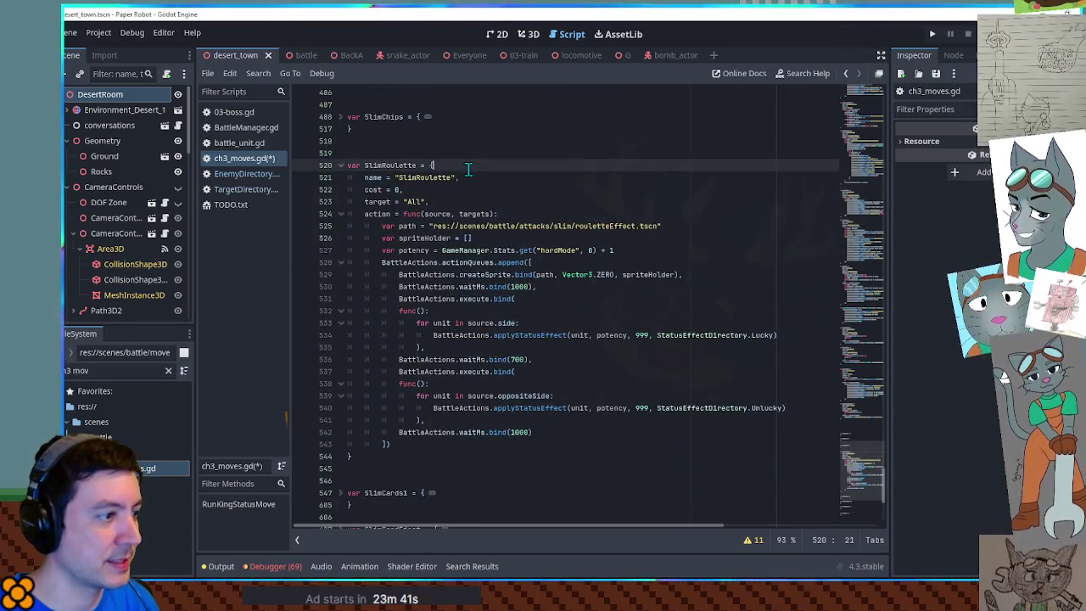
left_click(341, 166)
scroll(343, 187, "up", 5)
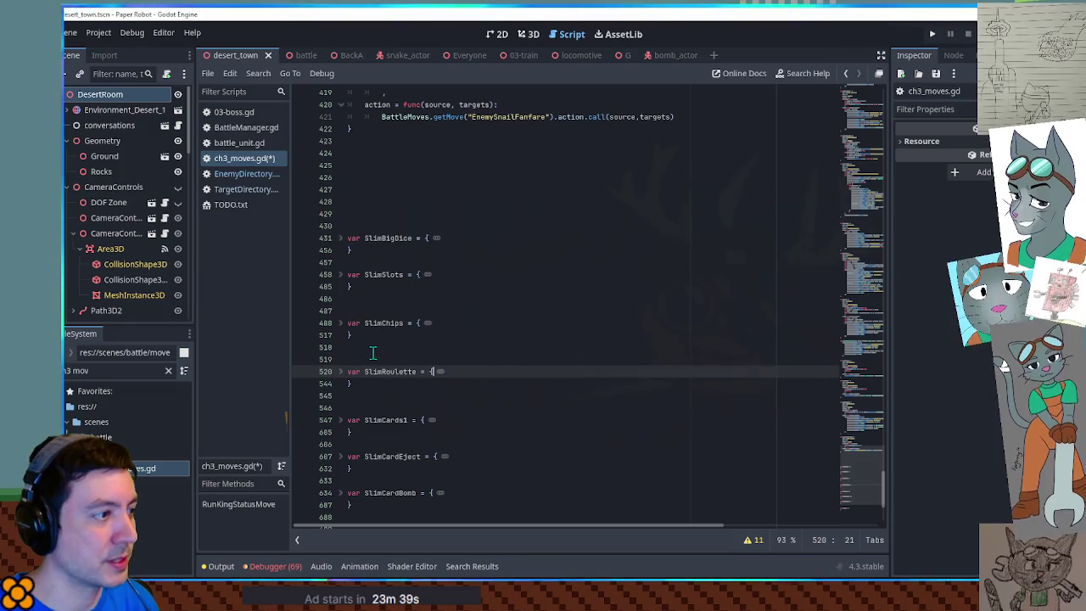
- Select the whole SlimChips block for copying
left_click(348, 314, "shift")
scroll(355, 320, "down", 2)
scroll(355, 321, "down", 15)
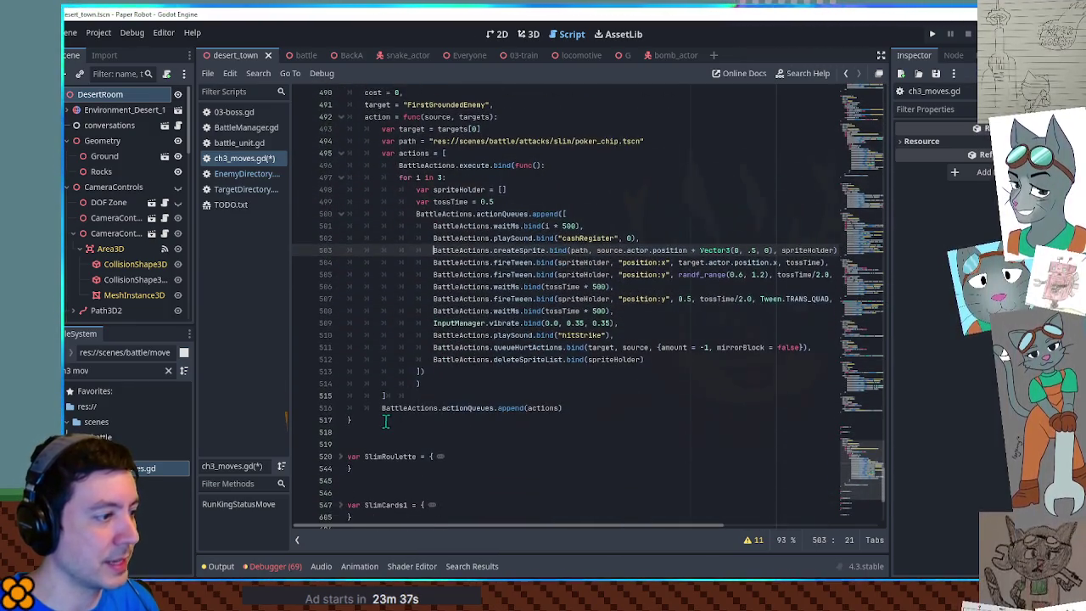
left_click(483, 424)
scroll(483, 424, "up", 2)
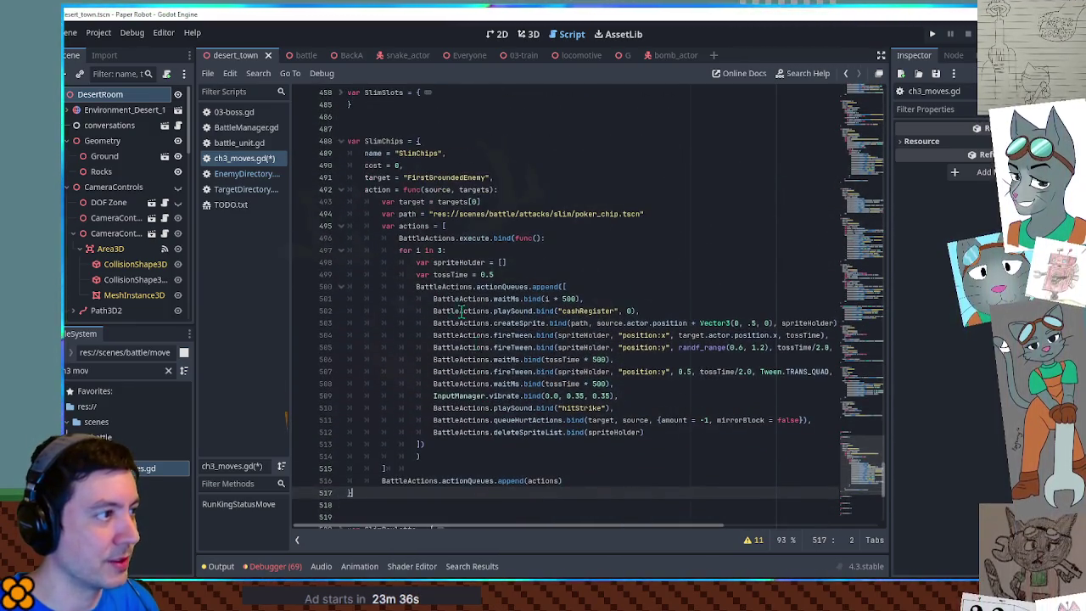
left_click(443, 142, "shift")
- Paste the SlimChips code into BombScoot, rename it BombScoot, and set its target to Myself
left_click(866, 464)
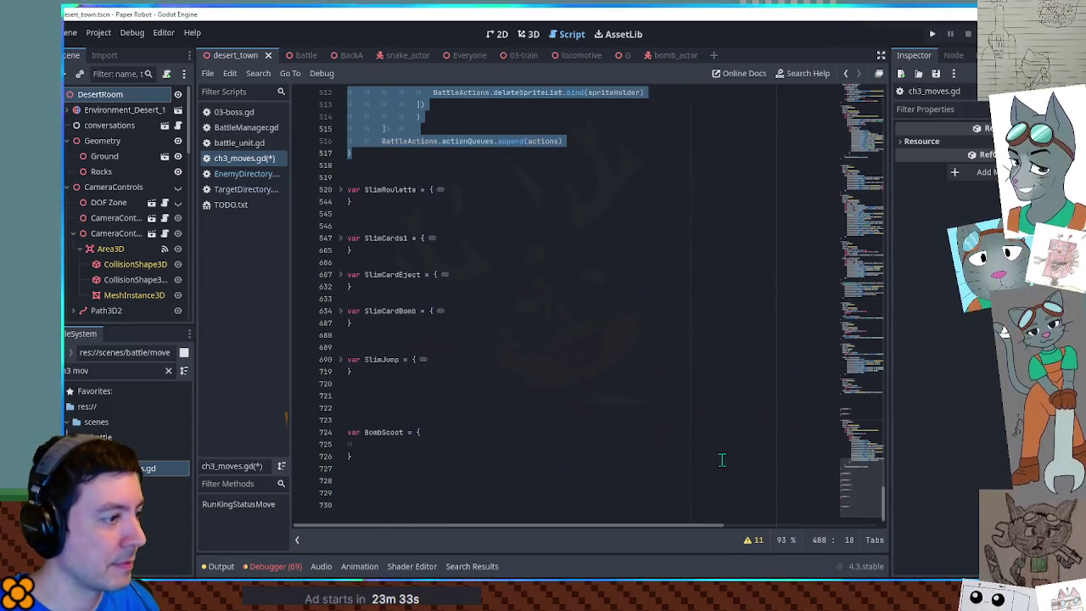
left_click(435, 437)
key("ctrl+v")
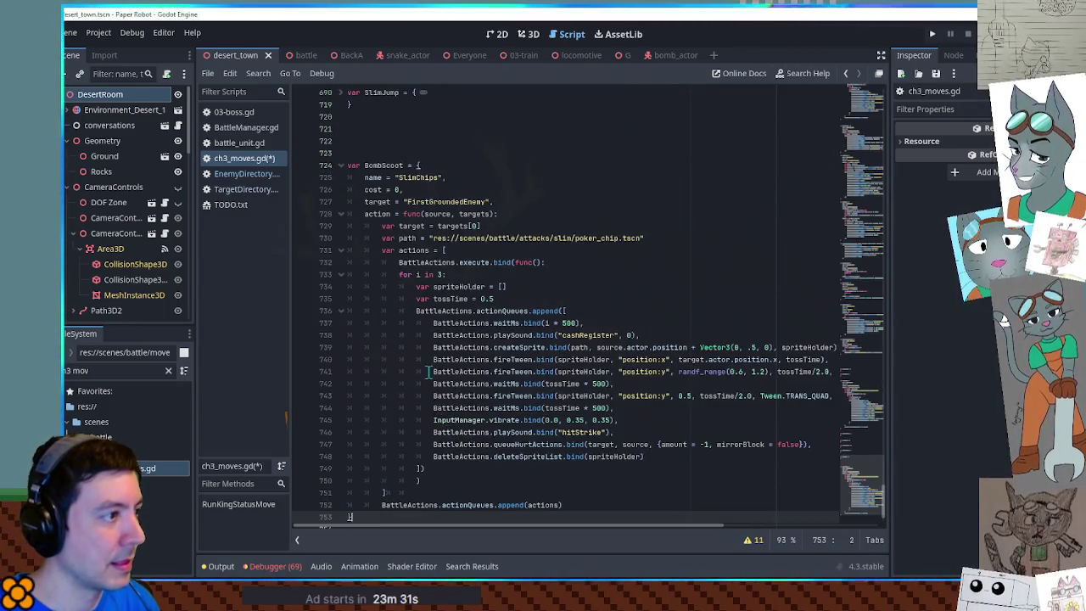
double_click(384, 165)
key("ctrl+c")
double_click(420, 177)
key("ctrl+v")
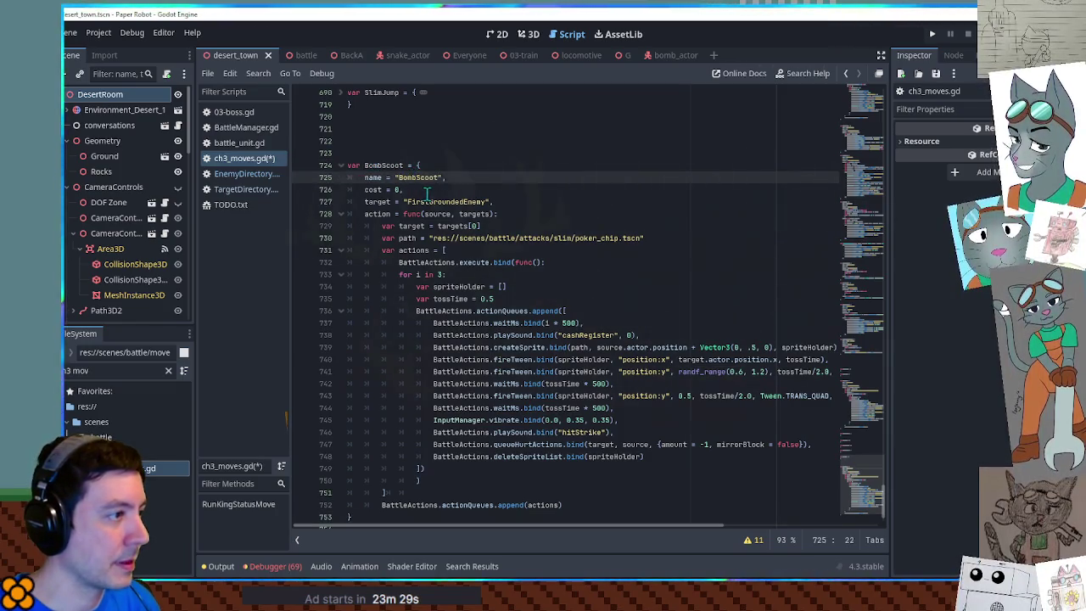
double_click(430, 202)
type("Myself")
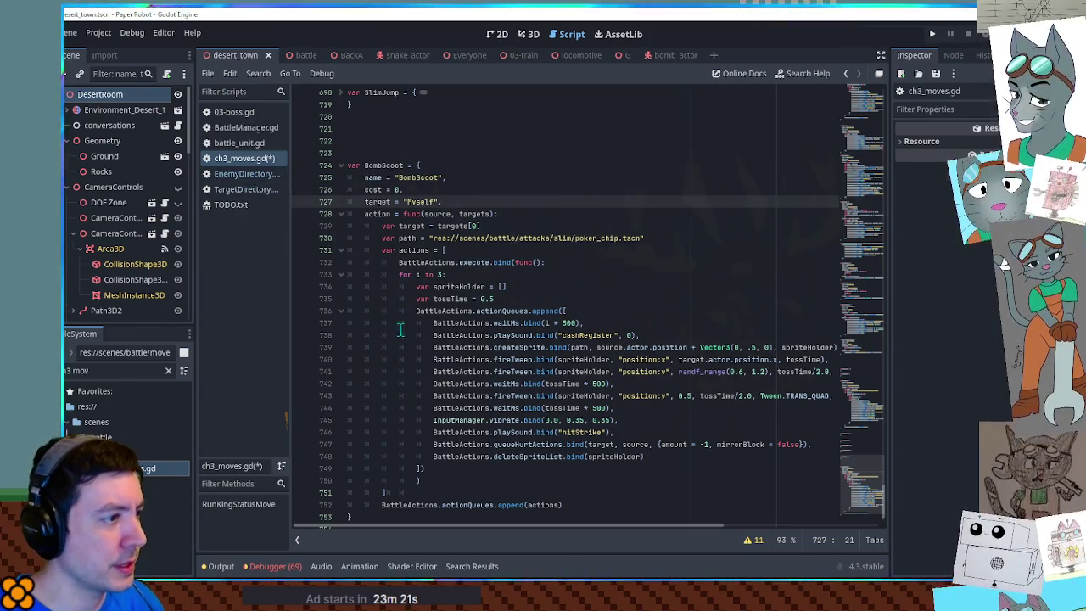
- Remove the old execute bind block and its leftover closing brackets from BombScoot
left_click(411, 263)
key("ctrl+shift+k")
key("ctrl+z")
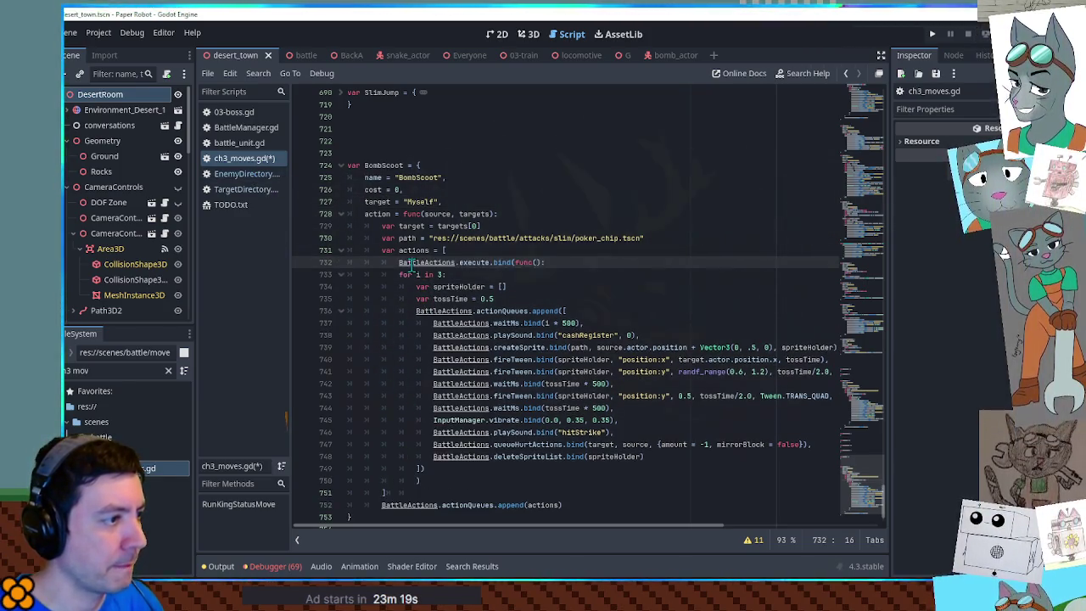
key("ctrl+shift+k")
key("ctrl+shift+k")
key("ctrl+z")
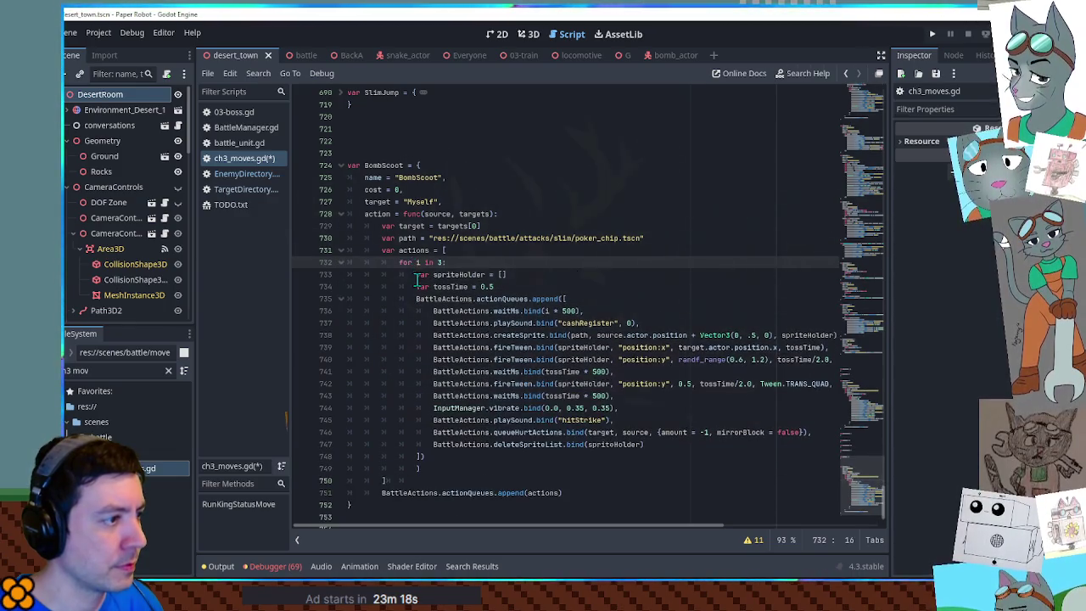
key("ctrl+z")
left_click(411, 275)
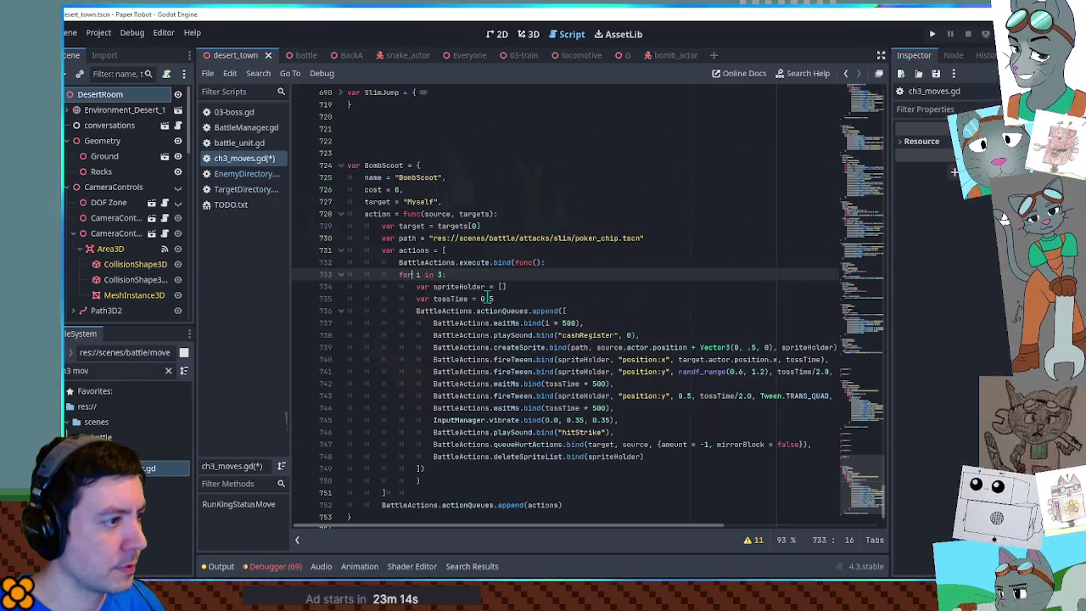
double_click(538, 505)
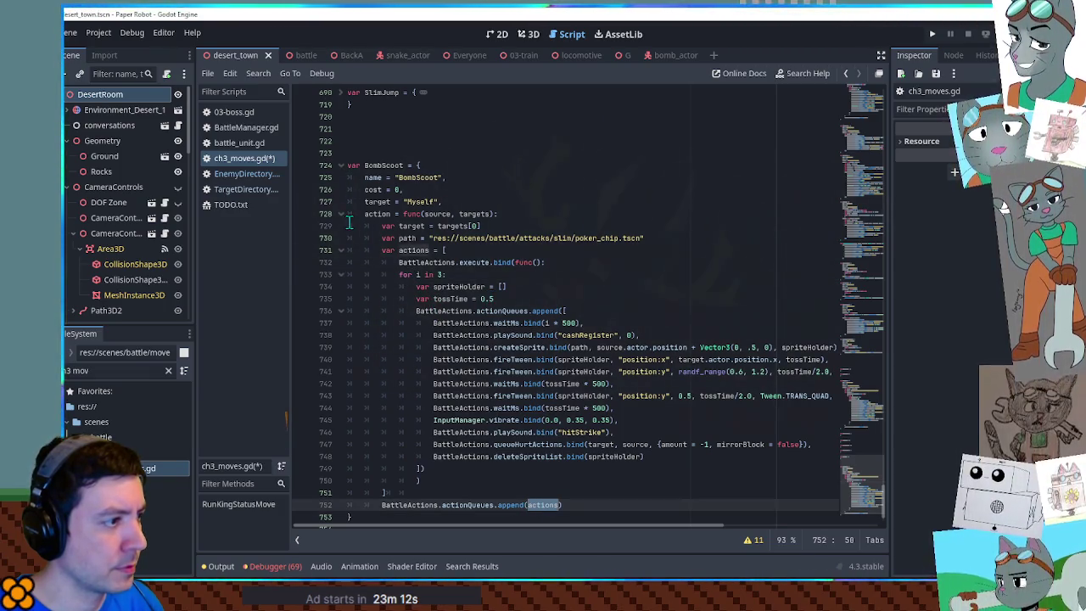
left_click(407, 263)
key("shift+Down")
key("shift+Down")
key("shift+Down")
key("Delete")
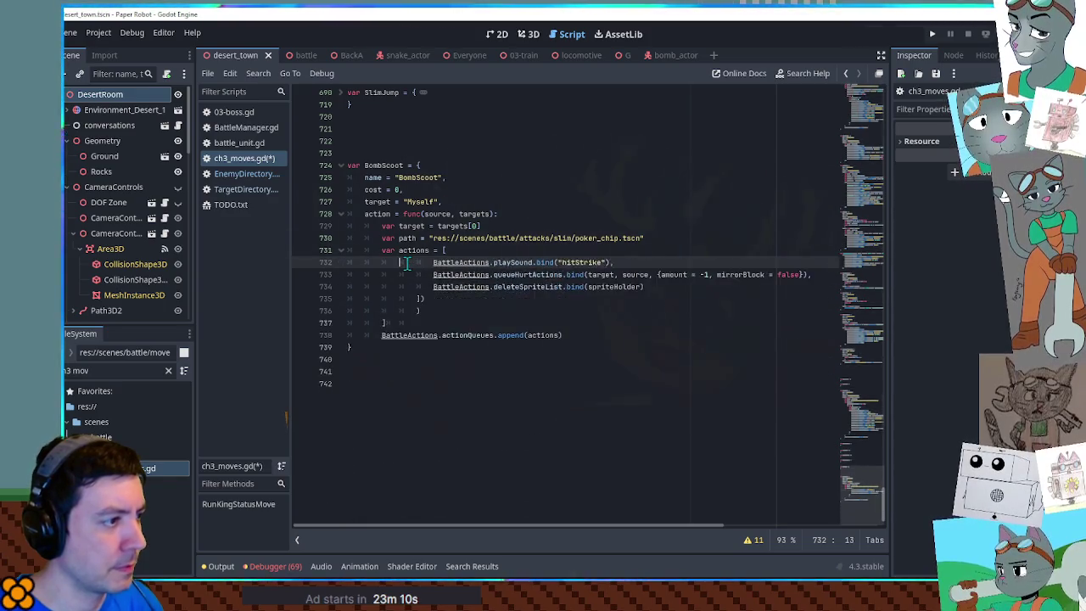
key("ctrl+shift+k")
key("ctrl+shift+k")
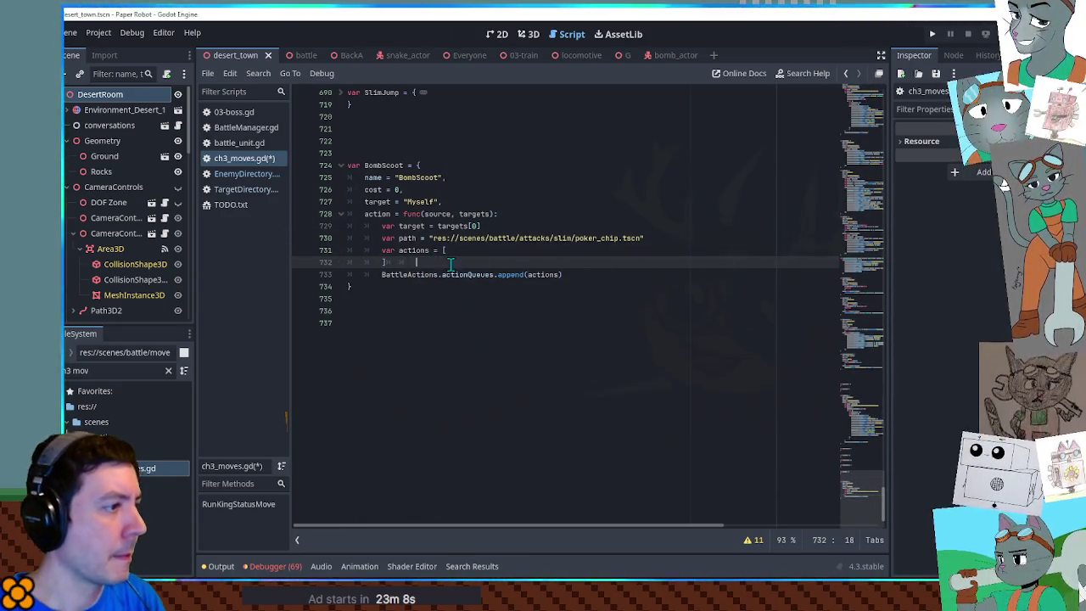
- Delete the var path and var target lines, then save ch3_moves.gd
left_click(672, 236)
key("shift+Up")
key("Delete")
key("shift+Up")
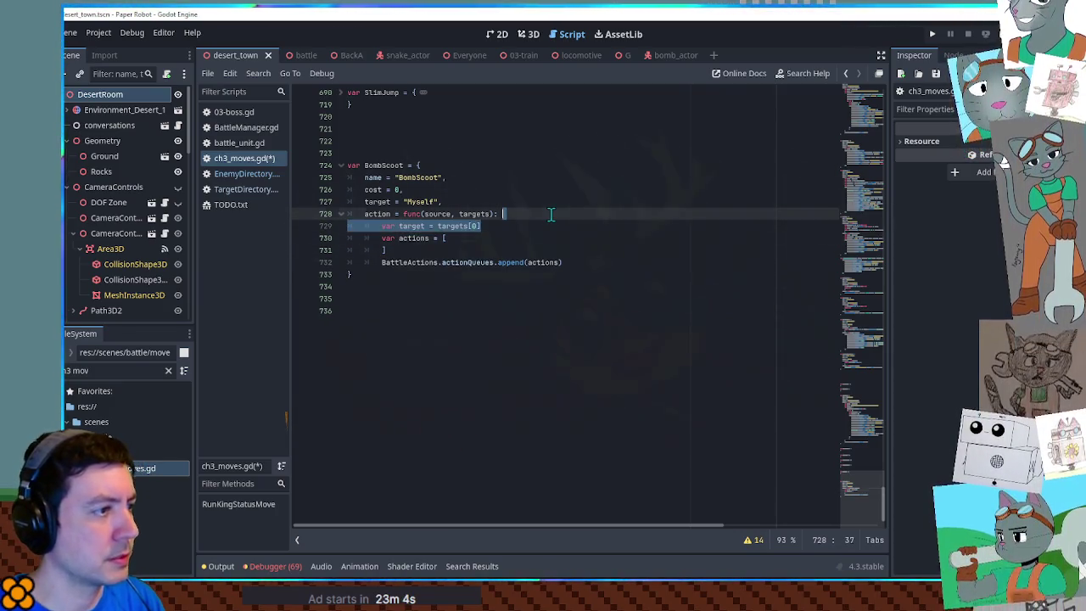
key("Delete")
left_click(487, 190)
key("ctrl+s")
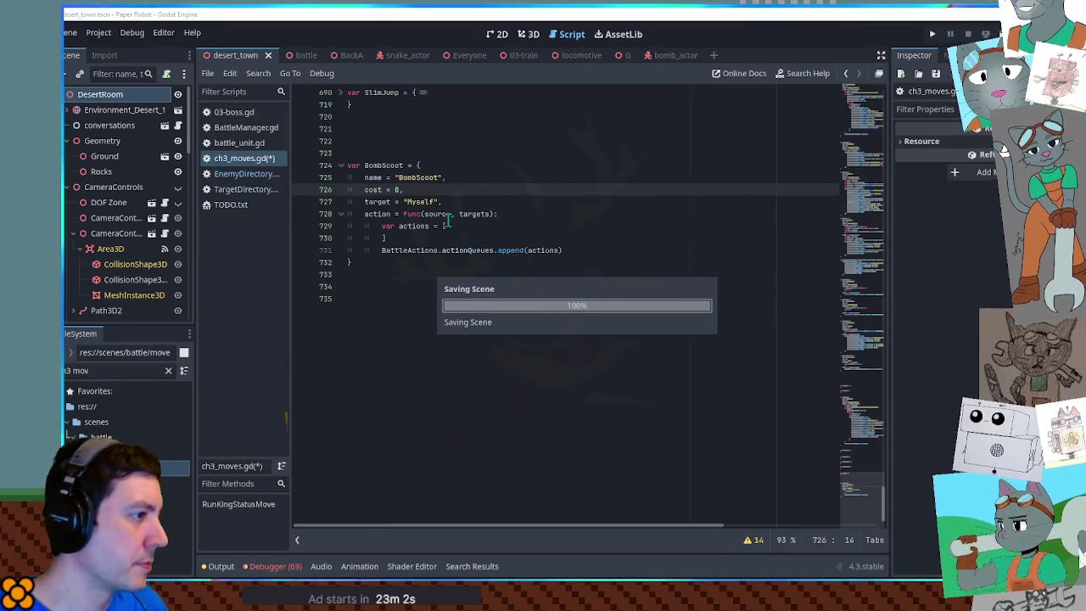
- Search the whole project for CallSelfMove and open its BattleActions.gd result
left_click(239, 177)
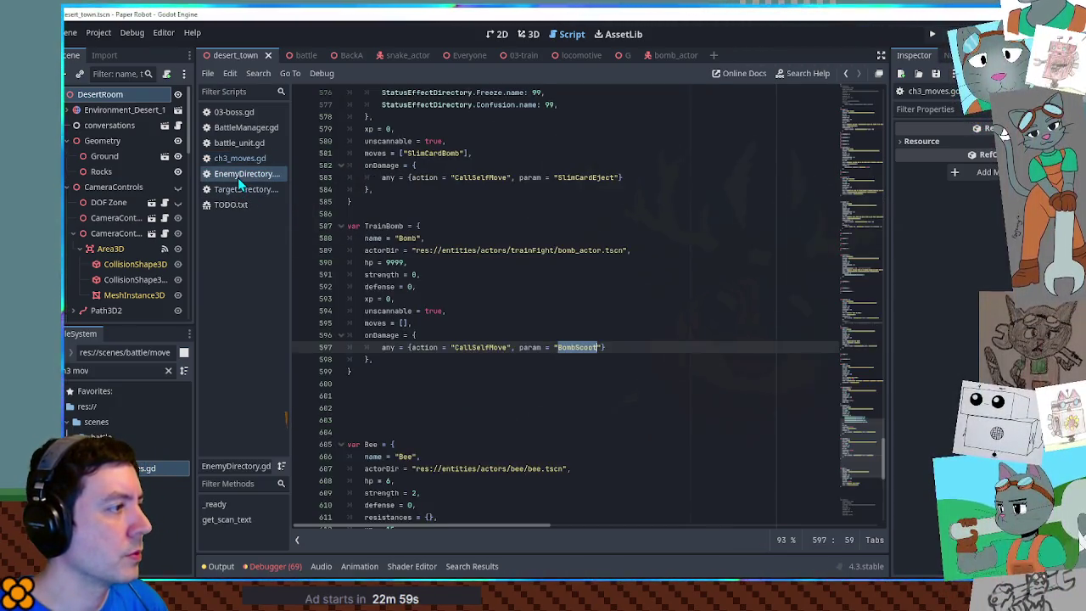
double_click(470, 347)
key("ctrl+shift+f")
left_click(568, 346)
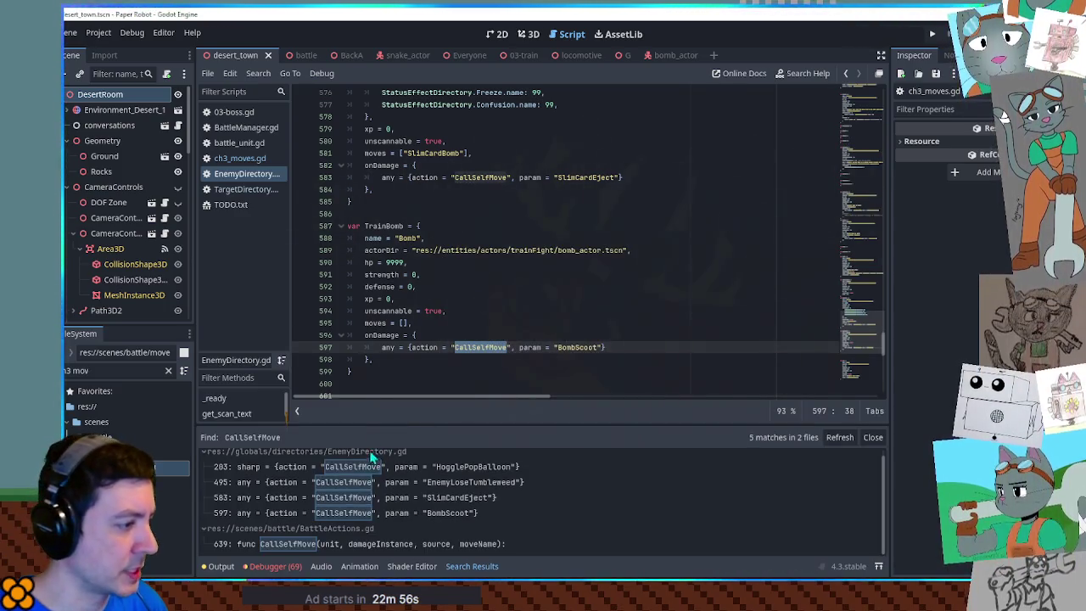
left_click(350, 543)
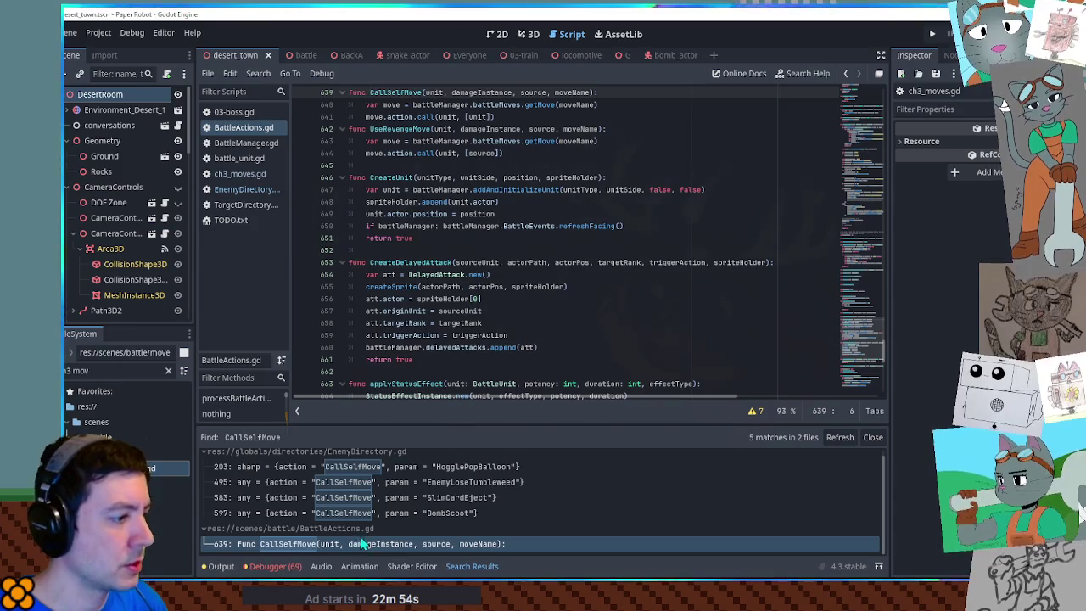
- Inspect CallSelfMove's source parameter and search BattleActions.gd for 'action'
double_click(533, 92)
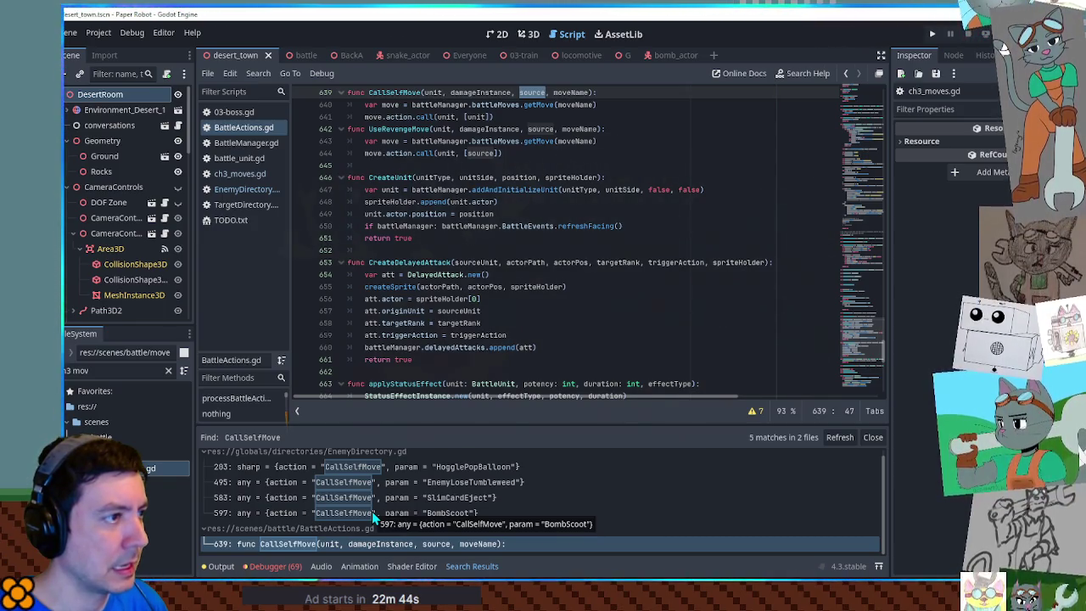
scroll(410, 272, "up", 3)
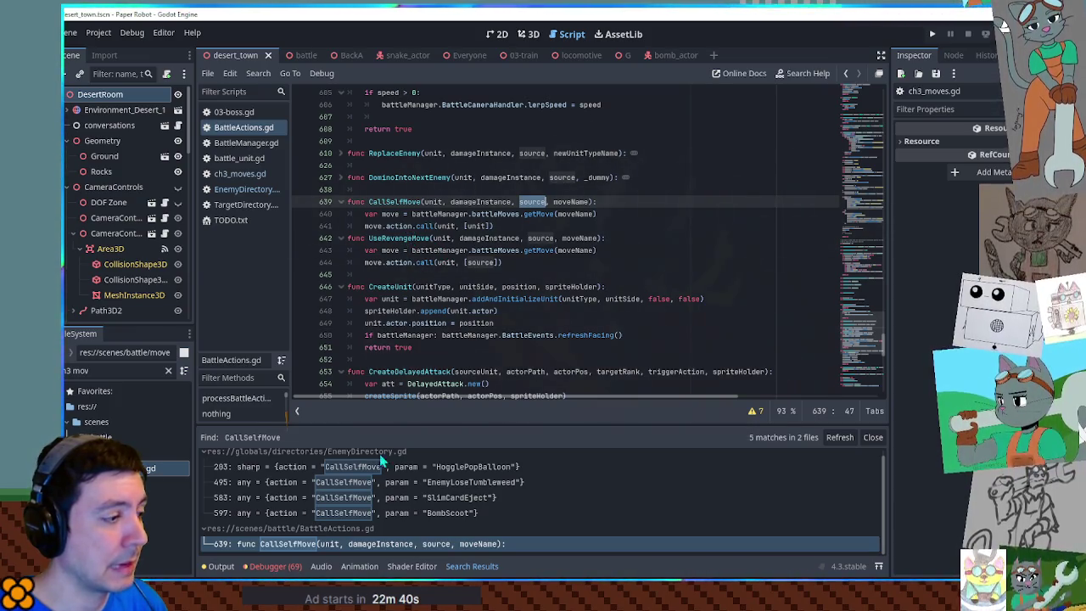
left_click(637, 277)
key("ctrl+f")
type("action")
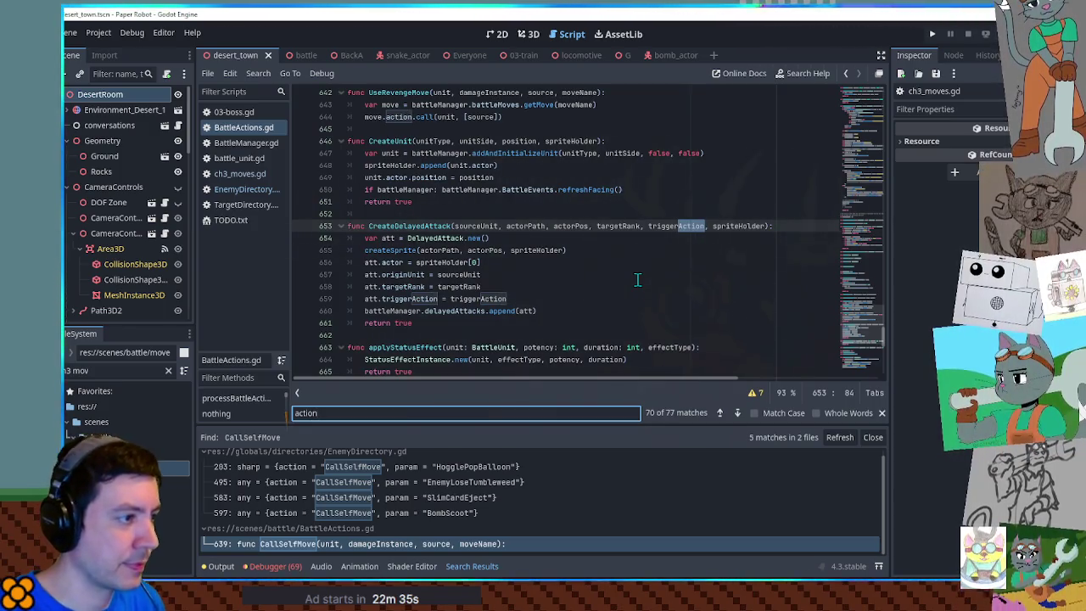
scroll(560, 283, "up", 4)
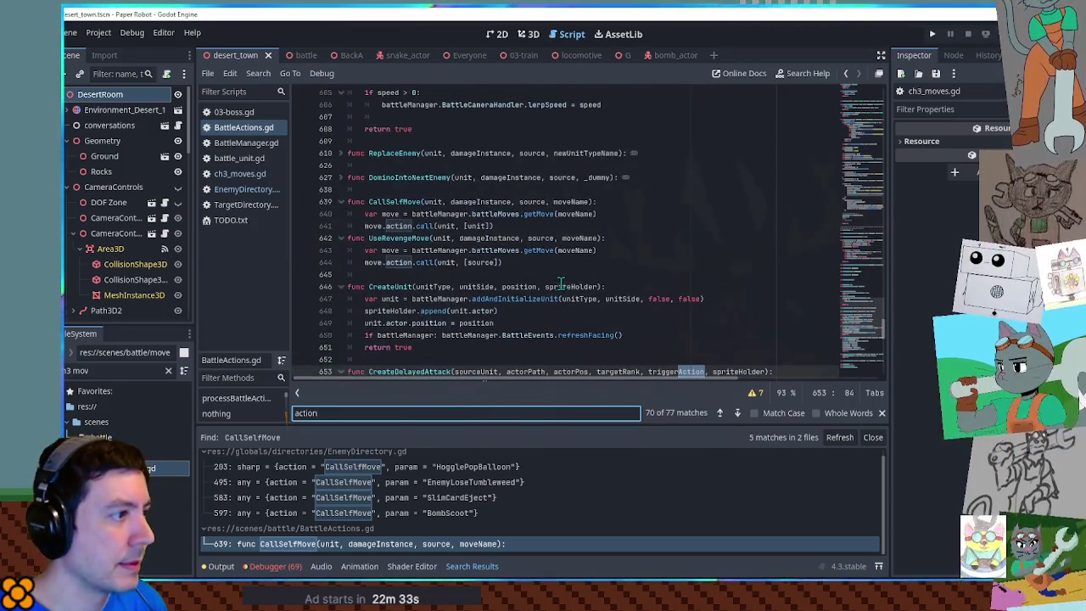
mouse_move(861, 305)
left_mouse_down()
mouse_move(870, 341)
mouse_move(873, 284)
left_mouse_up()
key("Home")
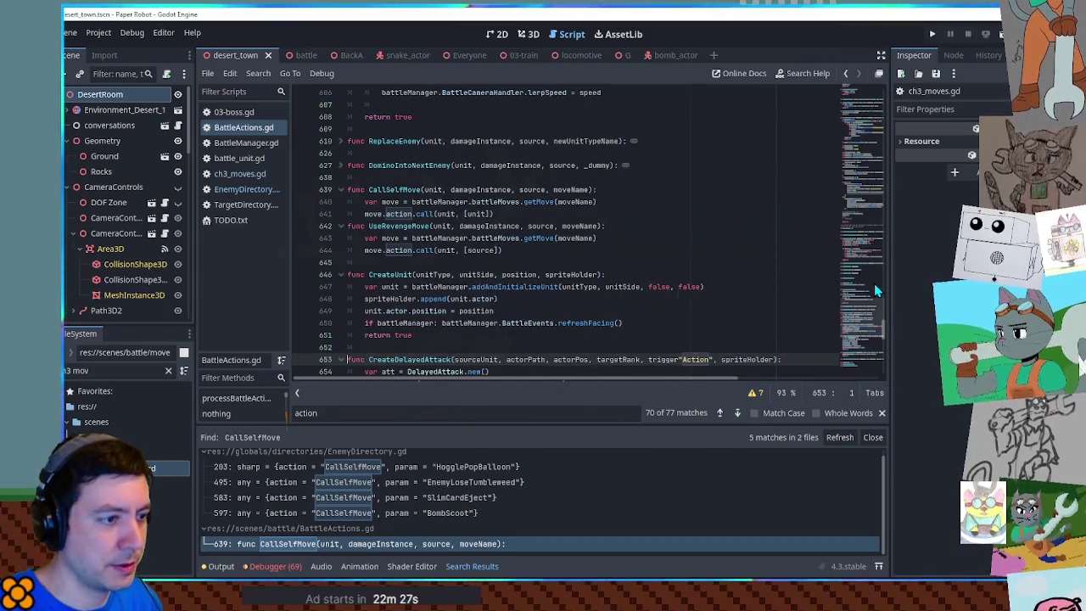
key("ctrl+z")
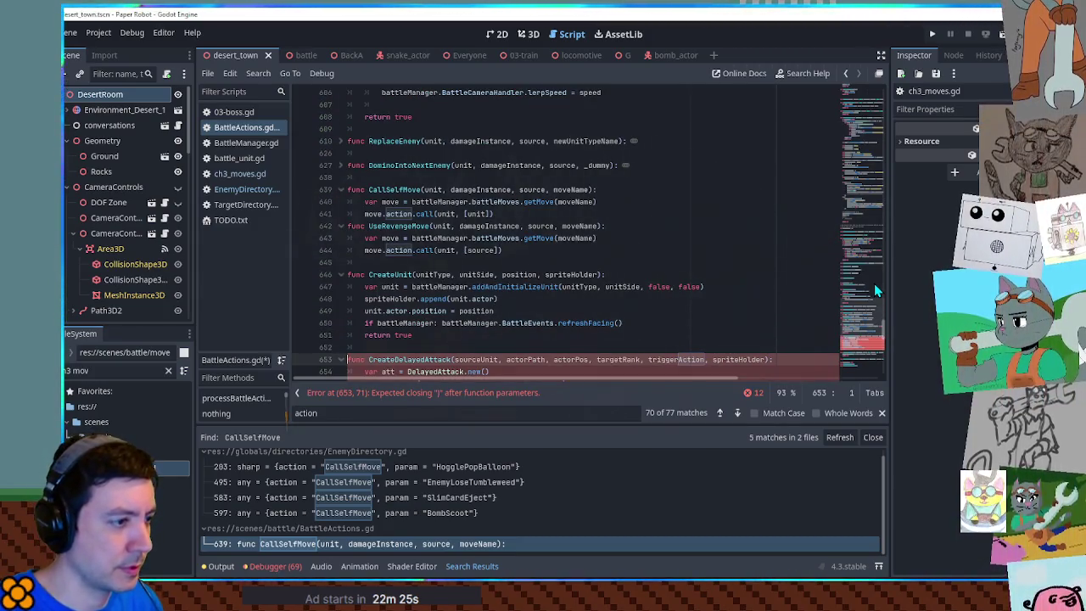
- Trace the action and source variables in checkDamageEffects, then return to TrainBomb in EnemyDirectory.gd
key("ctrl+f")
type("\"action\"")
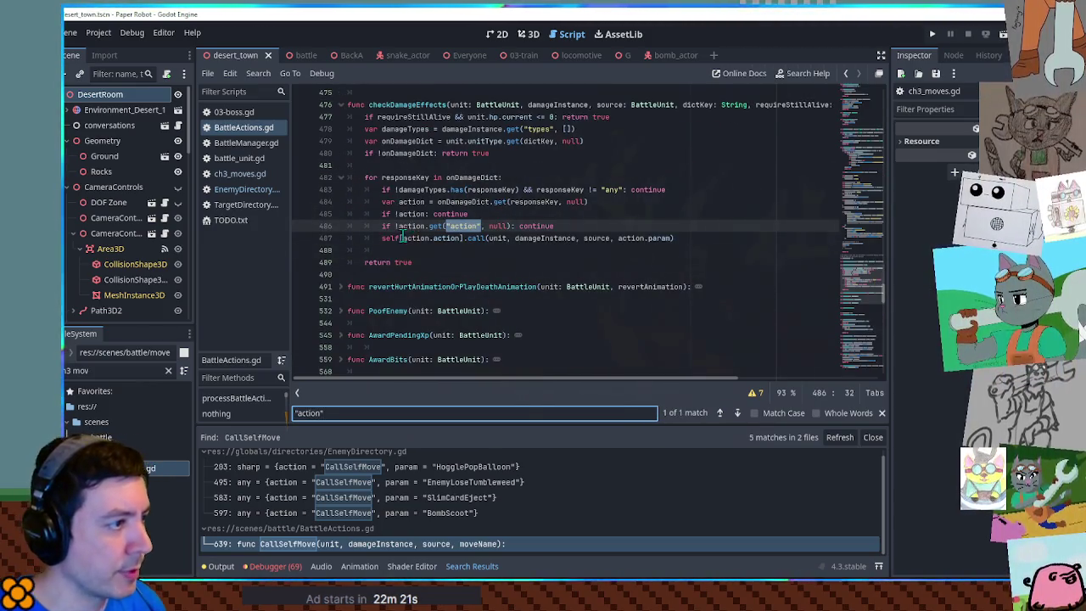
left_click(410, 226)
double_click(410, 226)
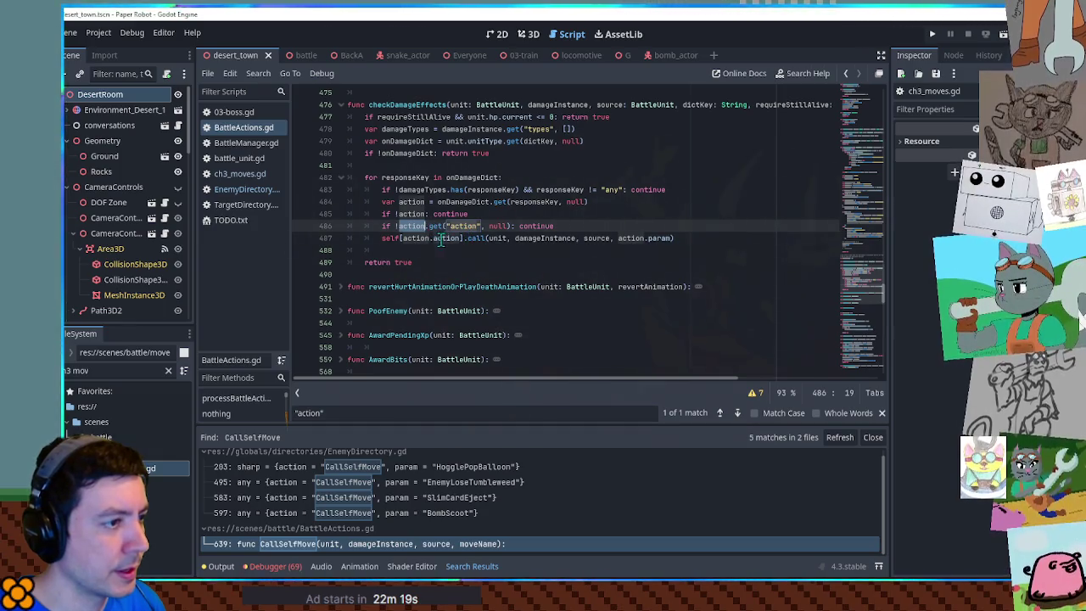
left_click(609, 238)
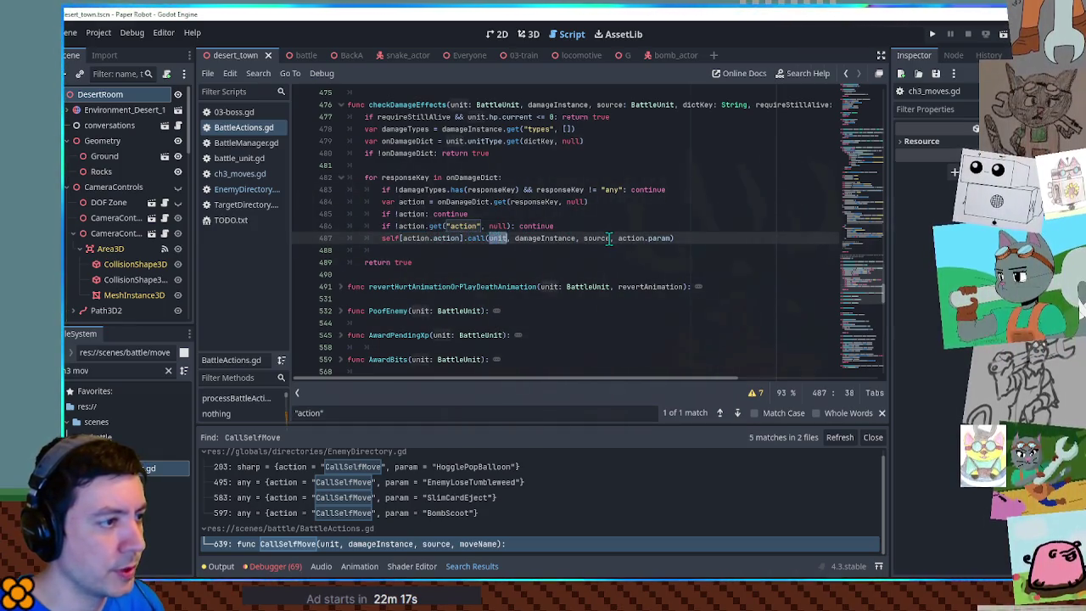
double_click(596, 238)
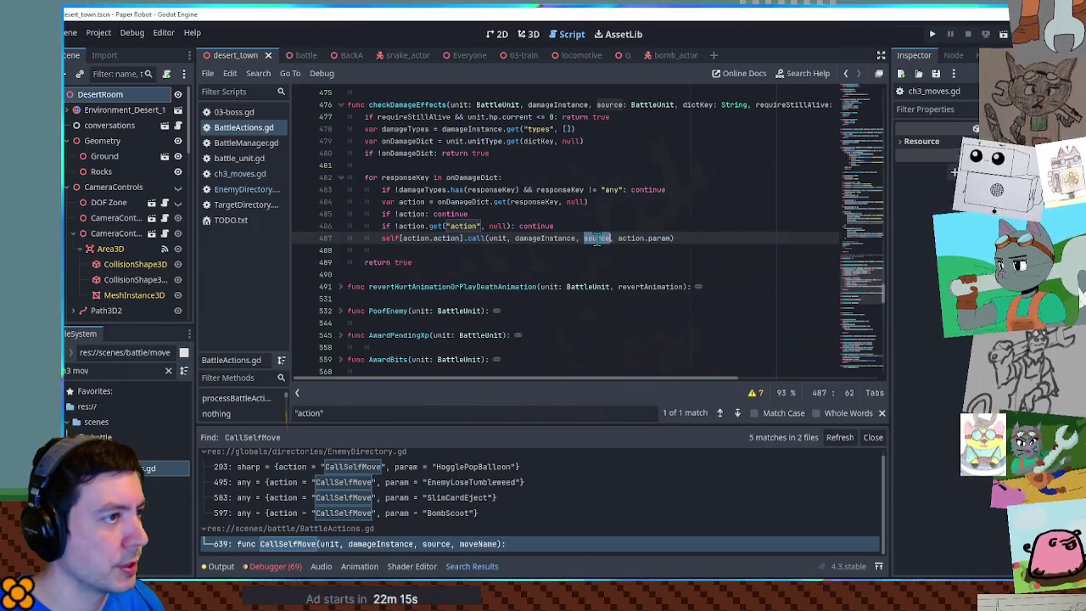
left_click(240, 192)
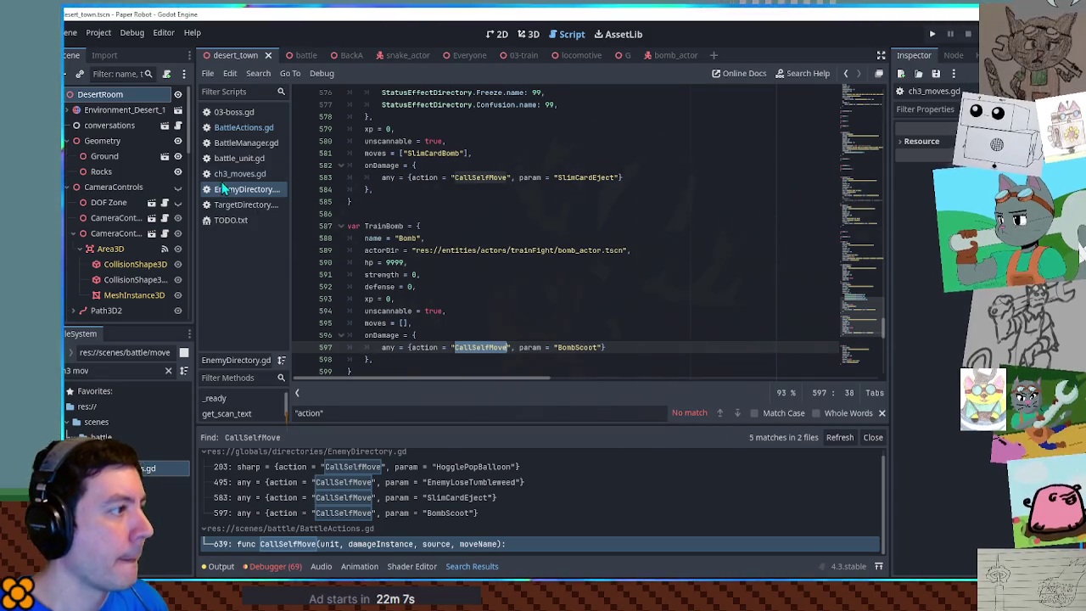
- Insert 'var direction = Vector3.RIGHT * 1.0' as the first line of BombScoot's action in ch3_moves.gd
left_click(238, 174)
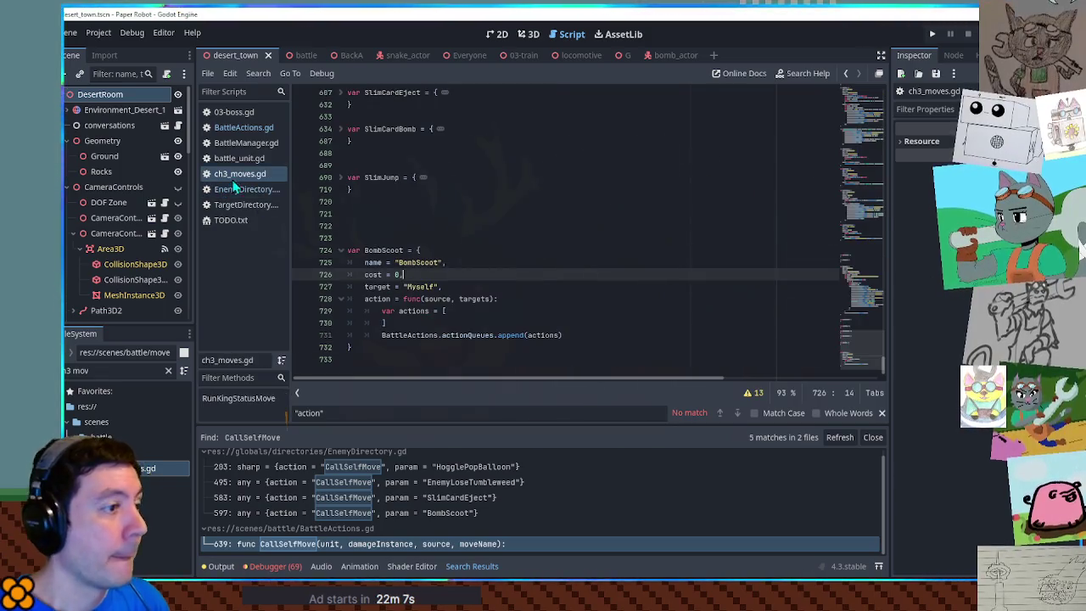
left_click(468, 326)
left_click(510, 312)
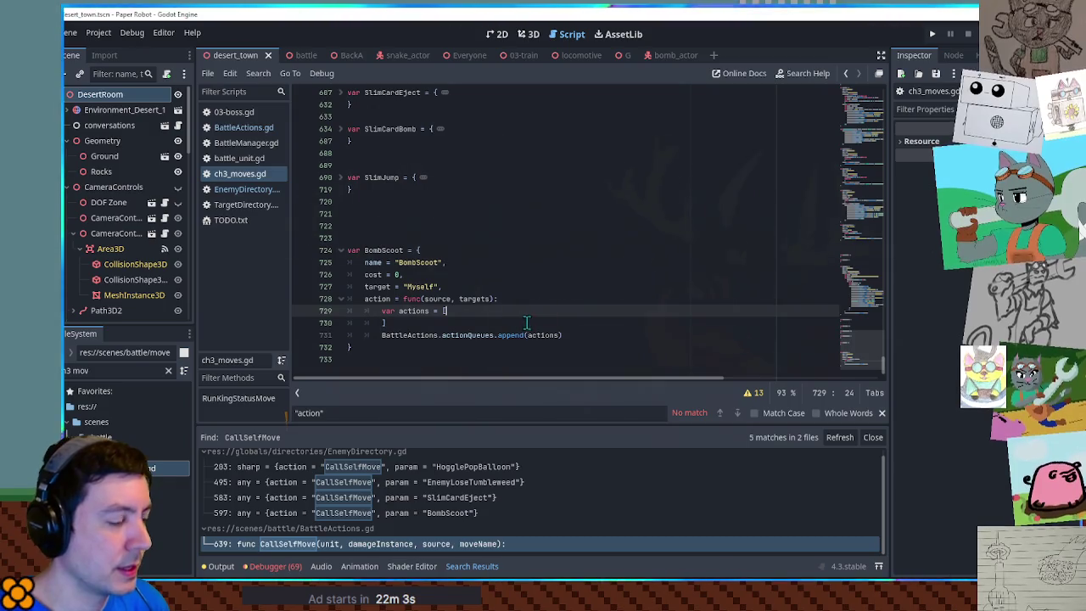
left_click(538, 301)
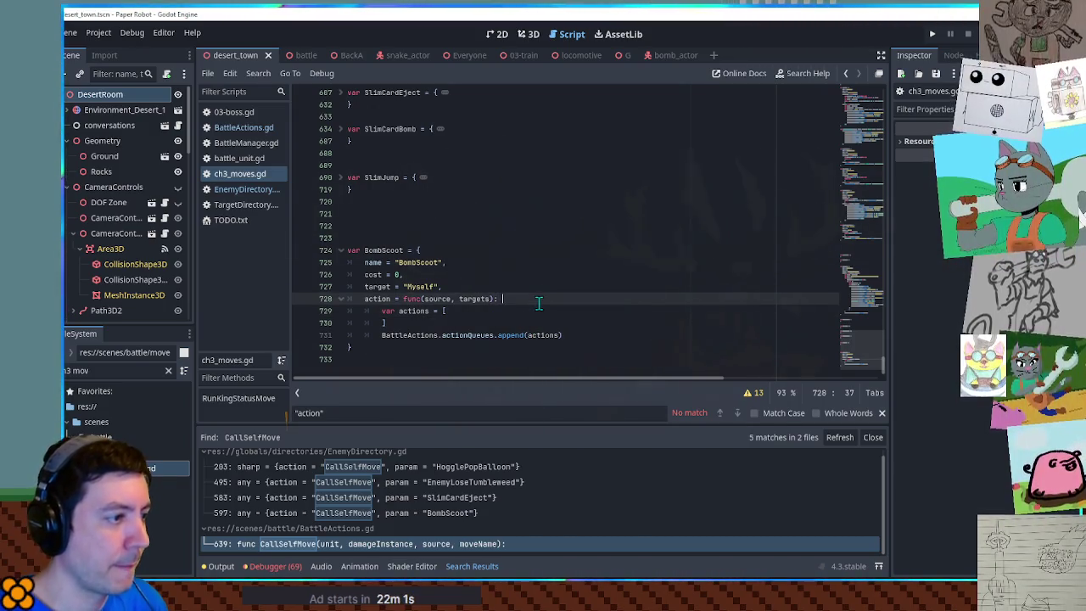
key("Return")
type("var towardsEnemy")
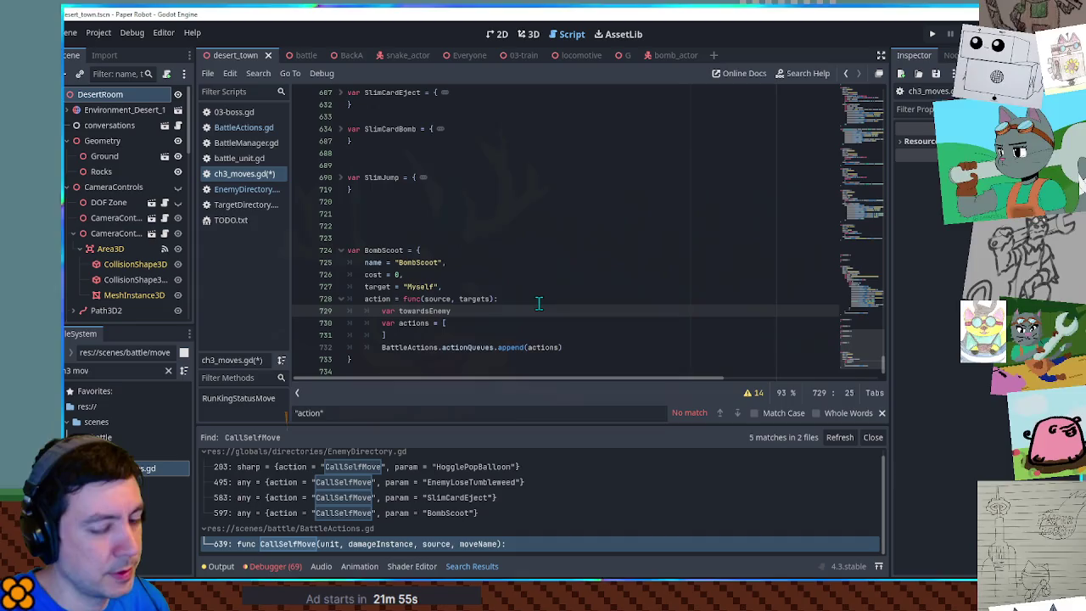
key("ctrl+BackSpace")
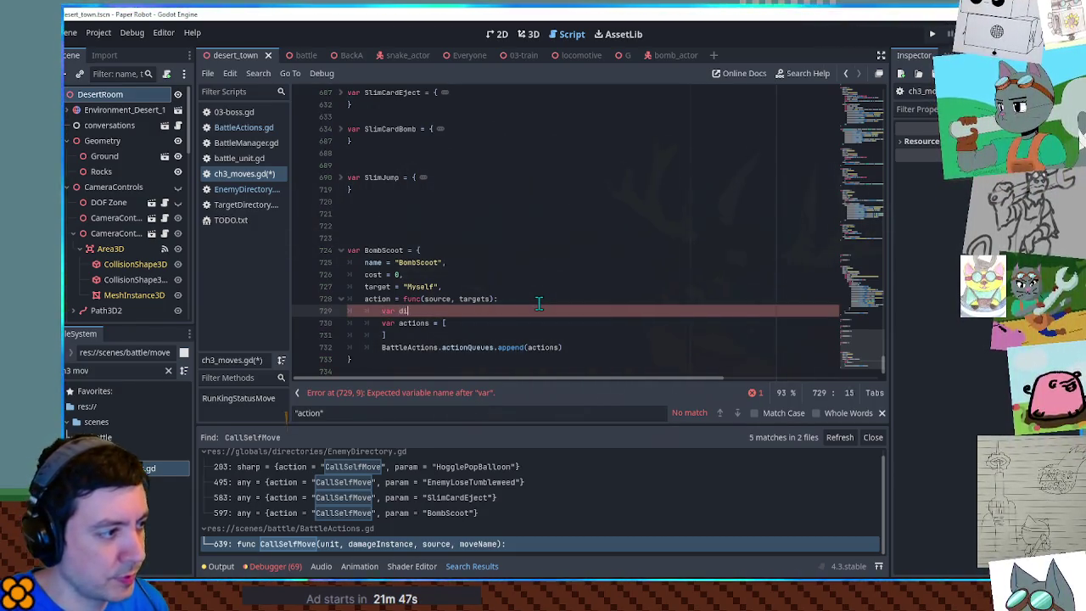
key("ctrl+space")
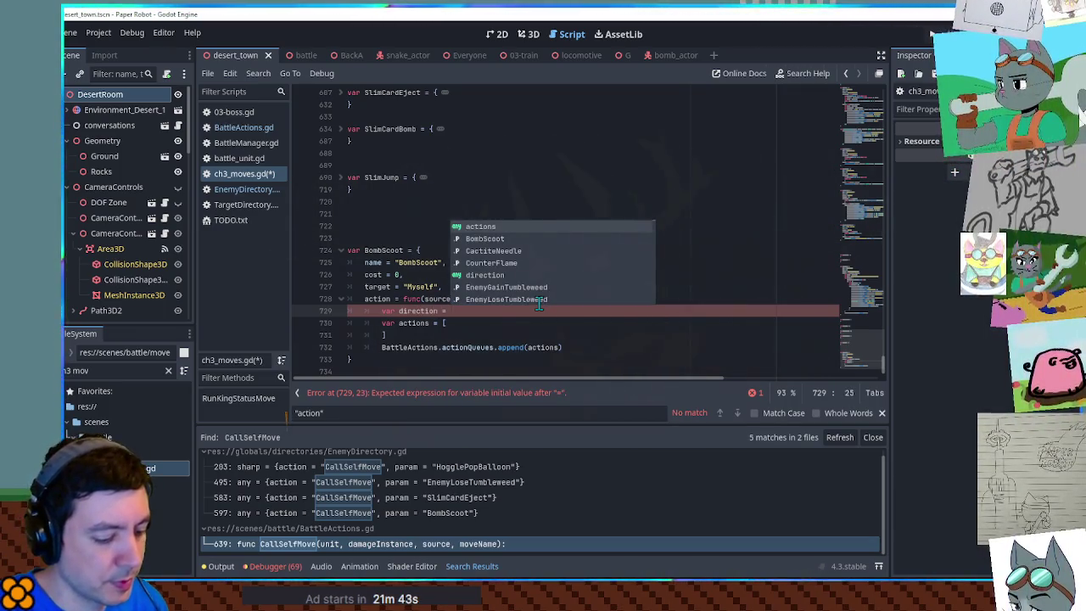
type("Vector3.Rig")
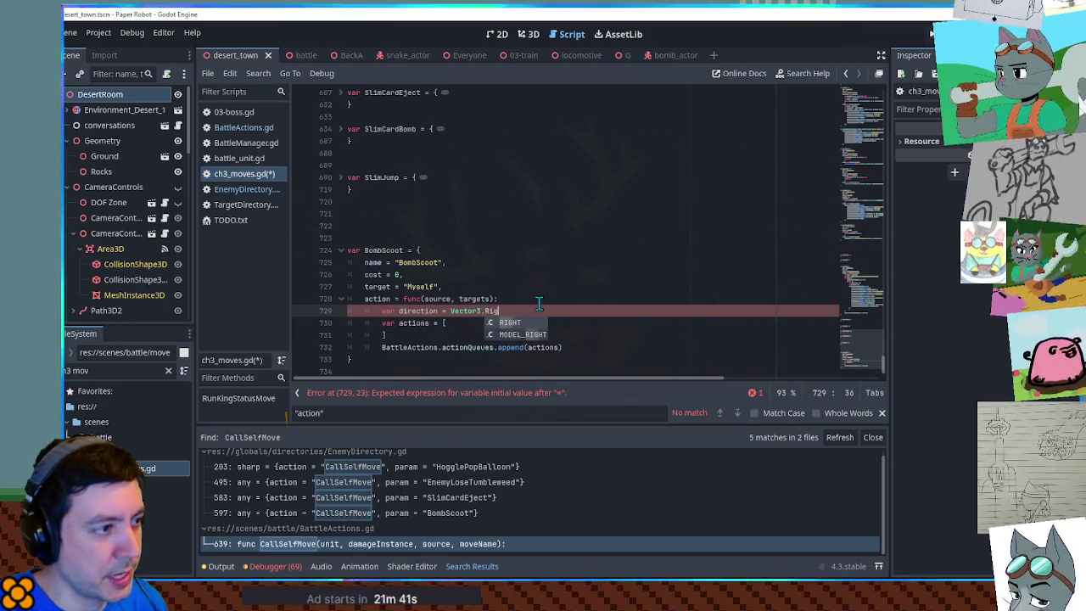
key("Return")
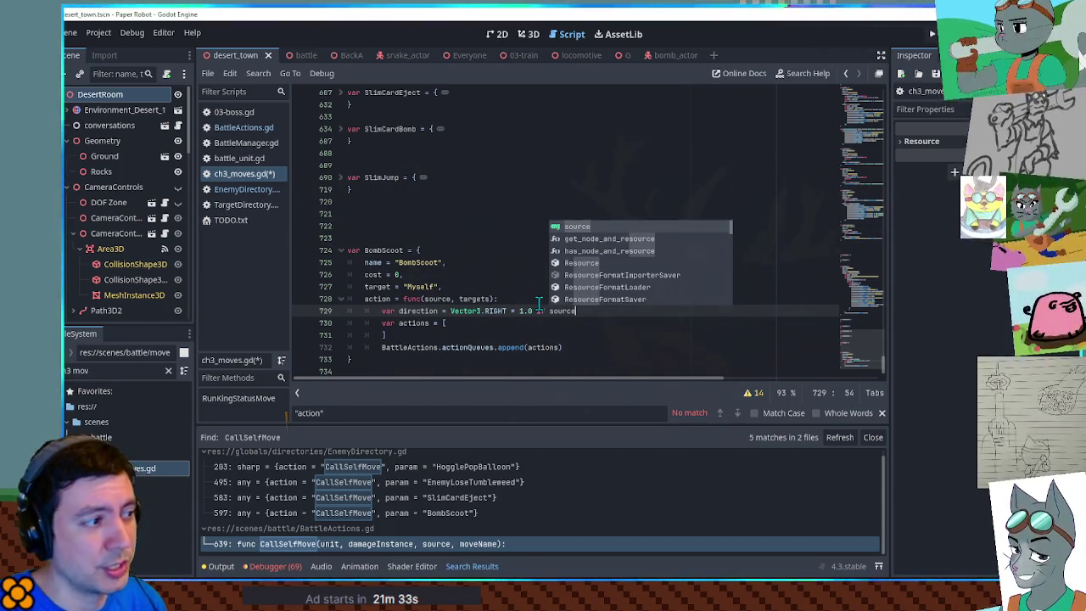
key("BackSpace")
key("BackSpace")
key("BackSpace")
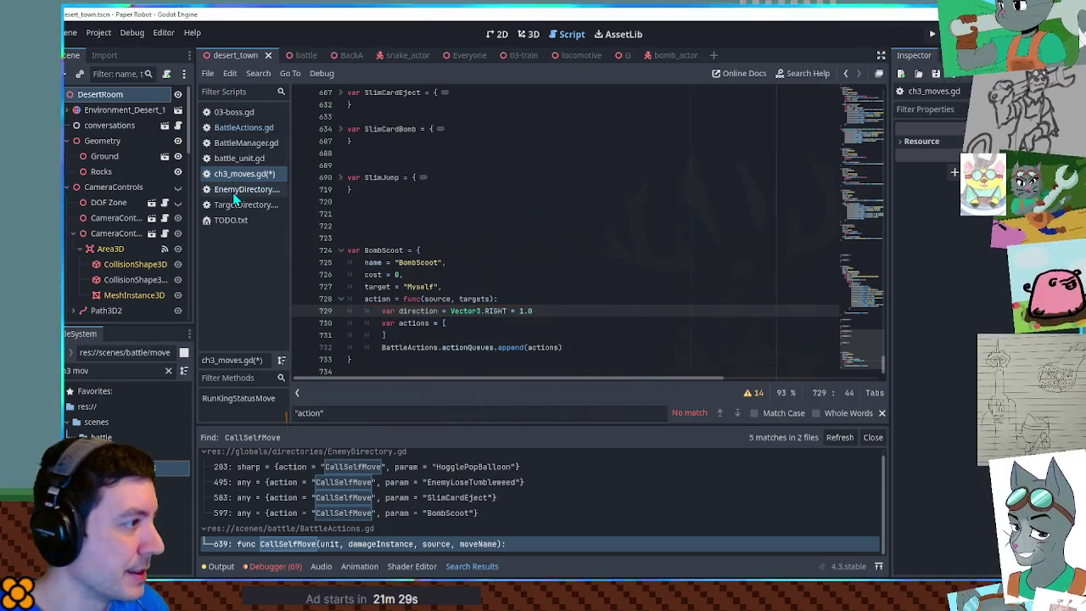
- Find CallSelfMove in BattleActions.gd, review its source parameter, then search the script for 'recent'
left_click(242, 127)
left_click(759, 219)
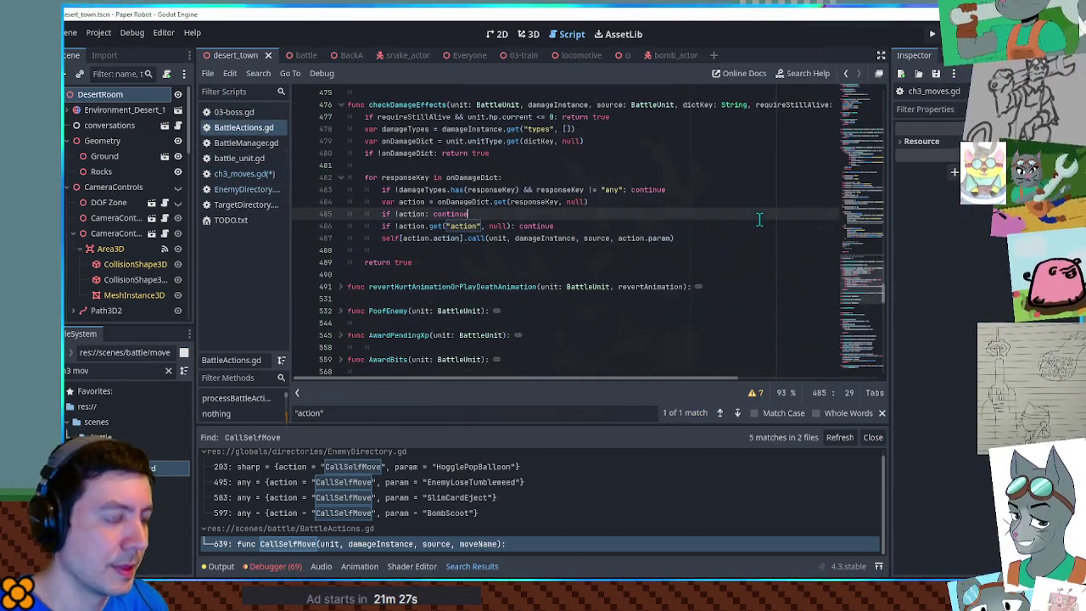
key("ctrl+f")
type("selfmov")
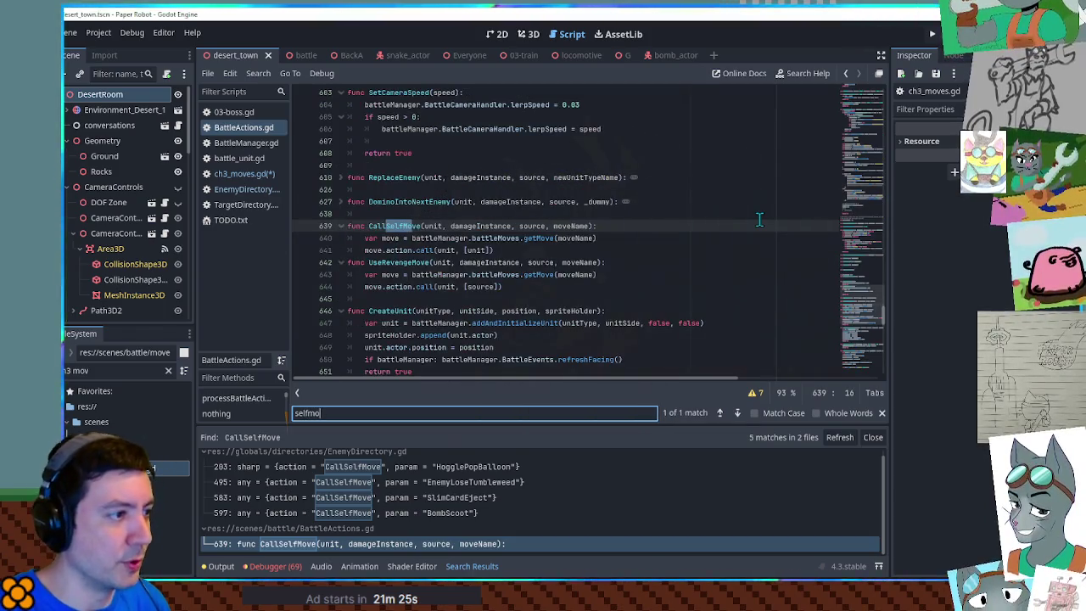
double_click(523, 226)
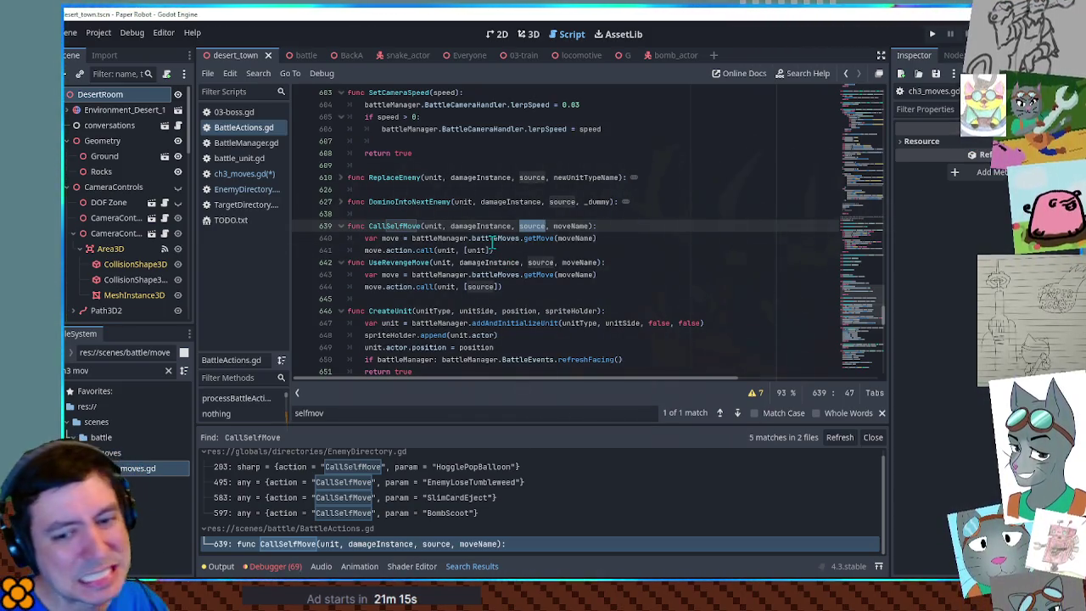
left_click(669, 225)
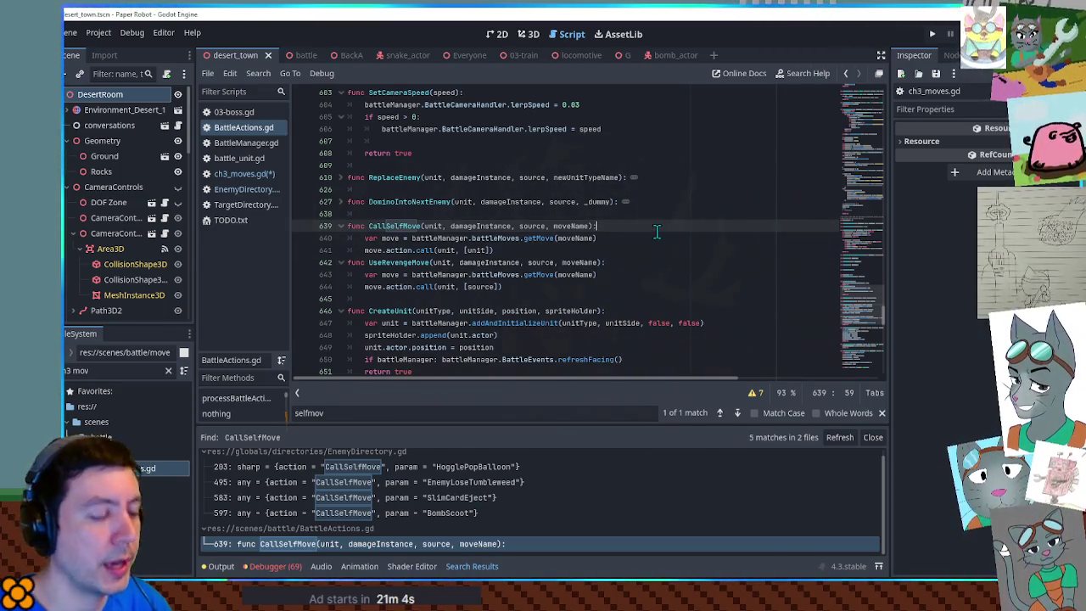
key("ctrl+f")
type("recent")
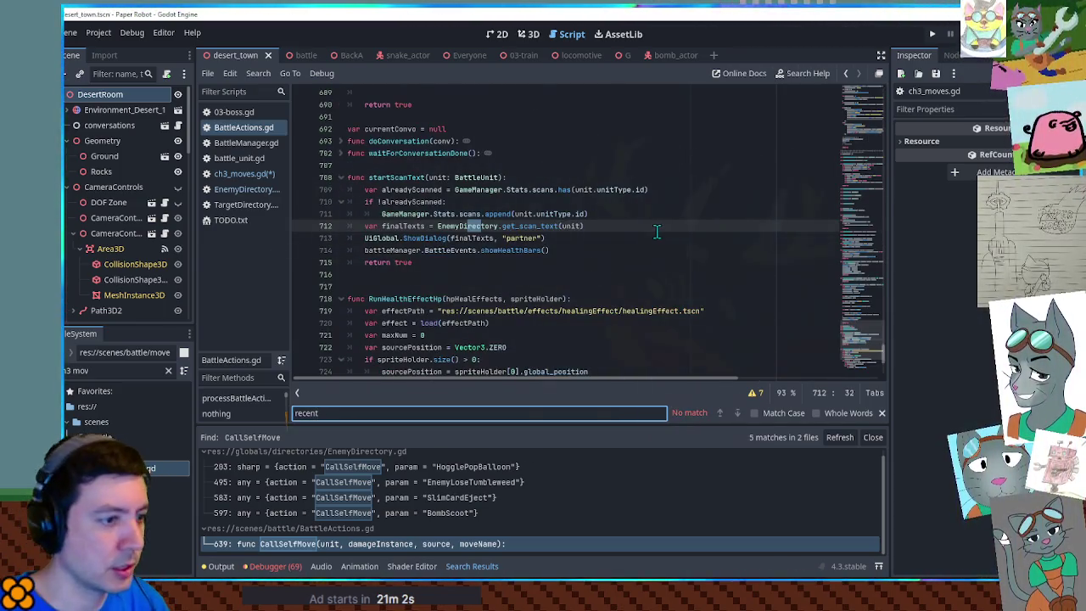
- Open BattleEvents.gd through the FileSystem filter and search within it
left_click(243, 142)
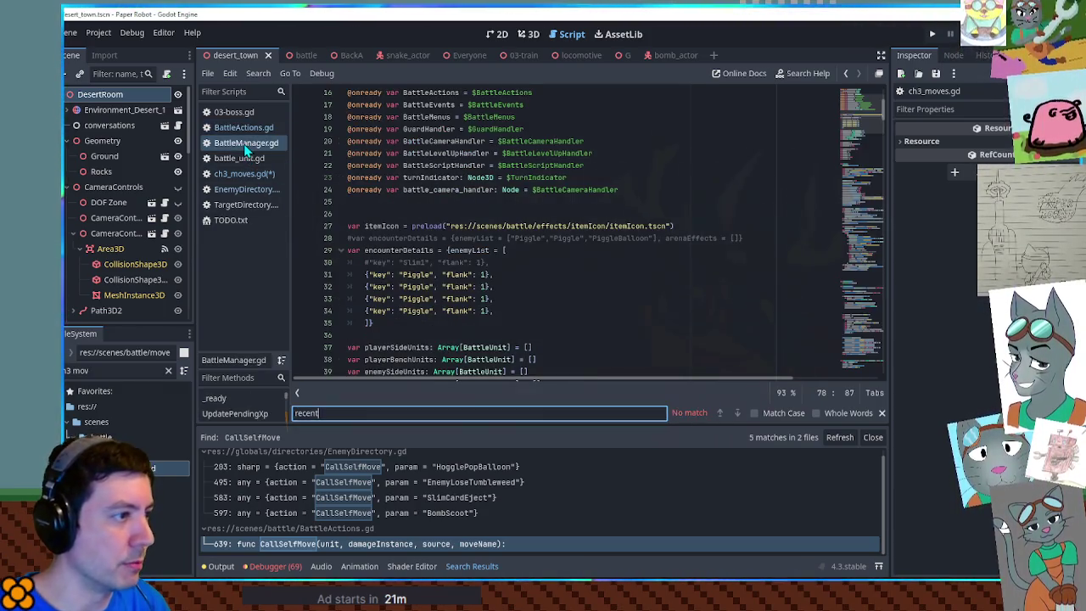
left_click(101, 371)
type("vents")
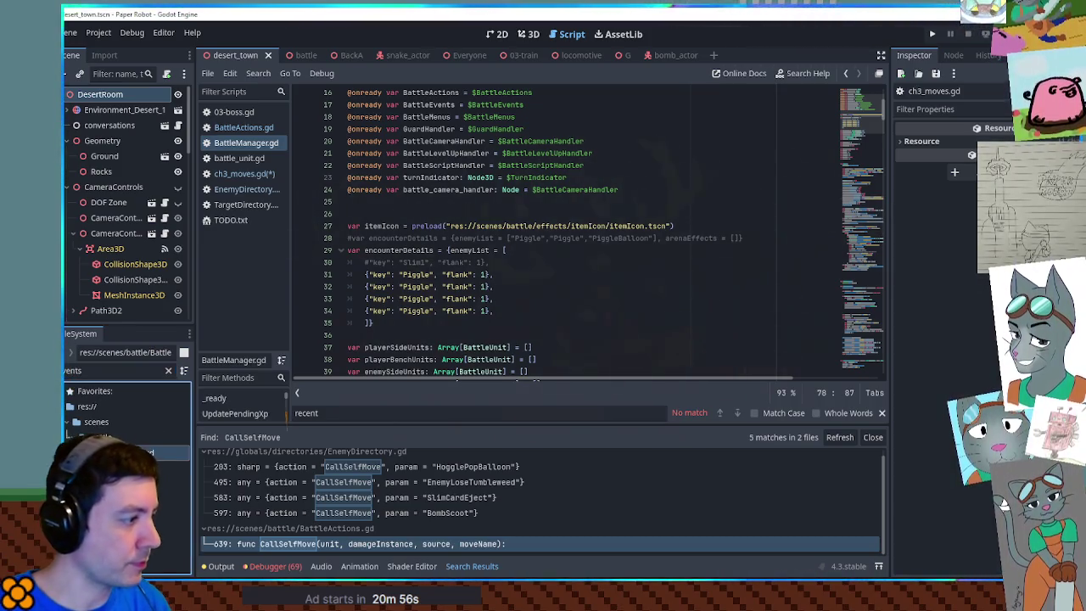
double_click(144, 452)
key("ctrl+f")
key("Return")
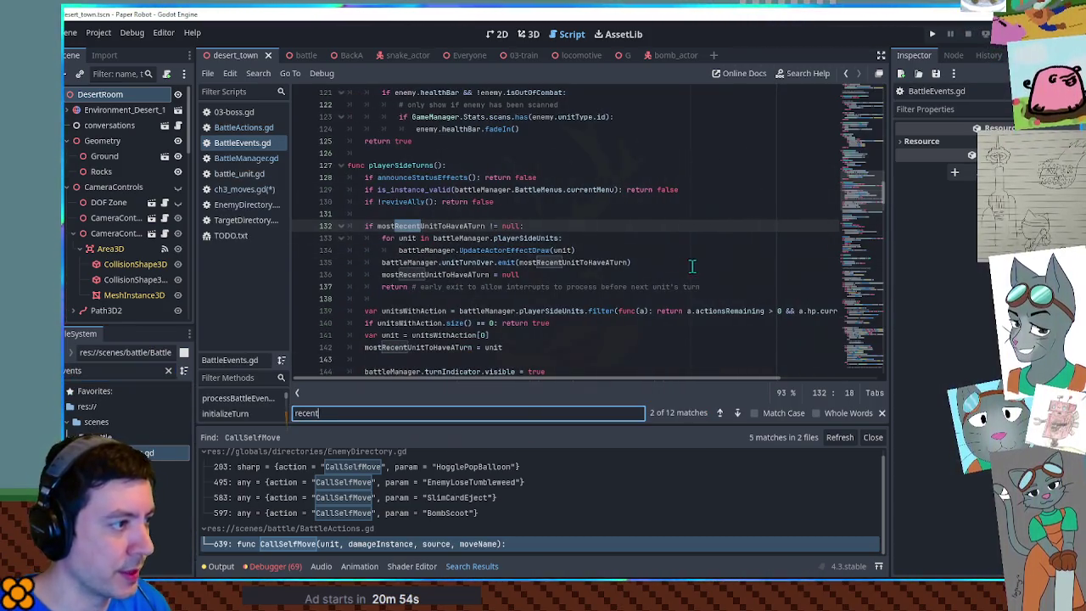
- Select mostRecentUnitToHaveATurn on line 142 and search BattleEvents.gd for it
triple_click(396, 236)
double_click(400, 226)
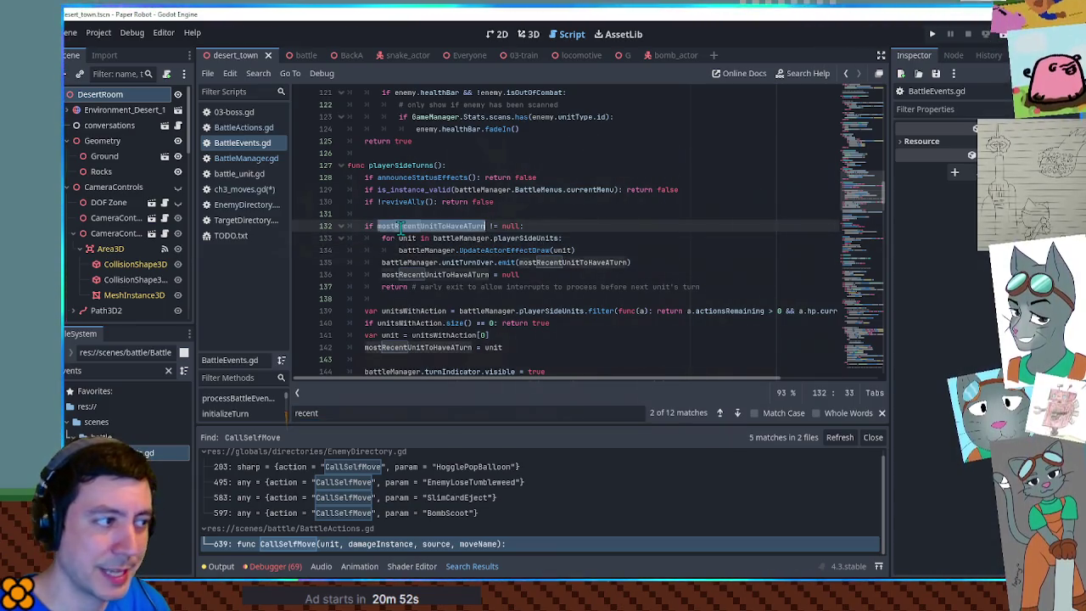
key("ctrl+f")
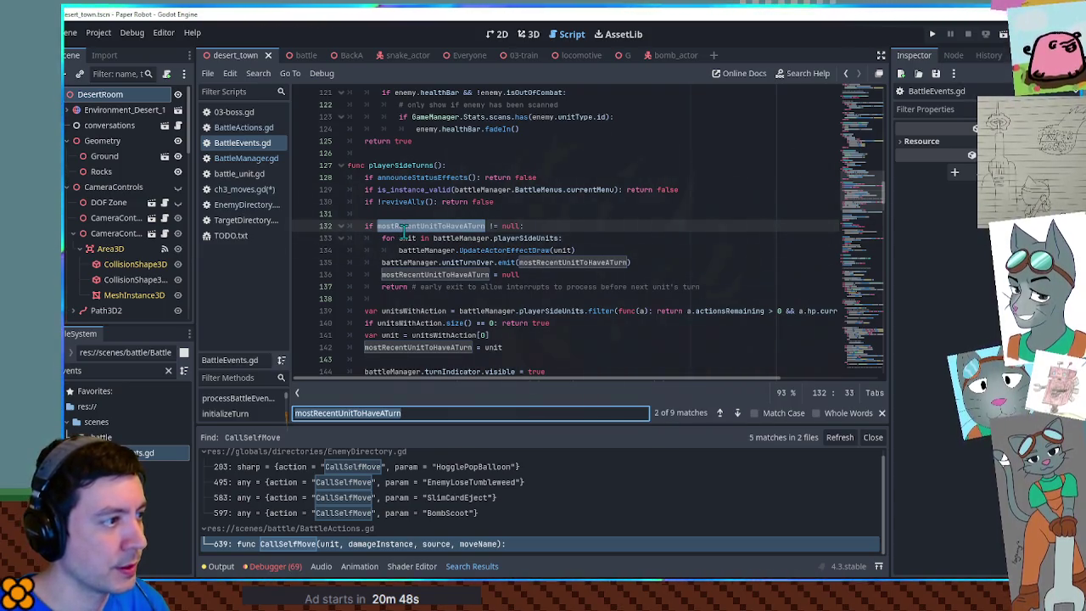
scroll(404, 229, "down", 1)
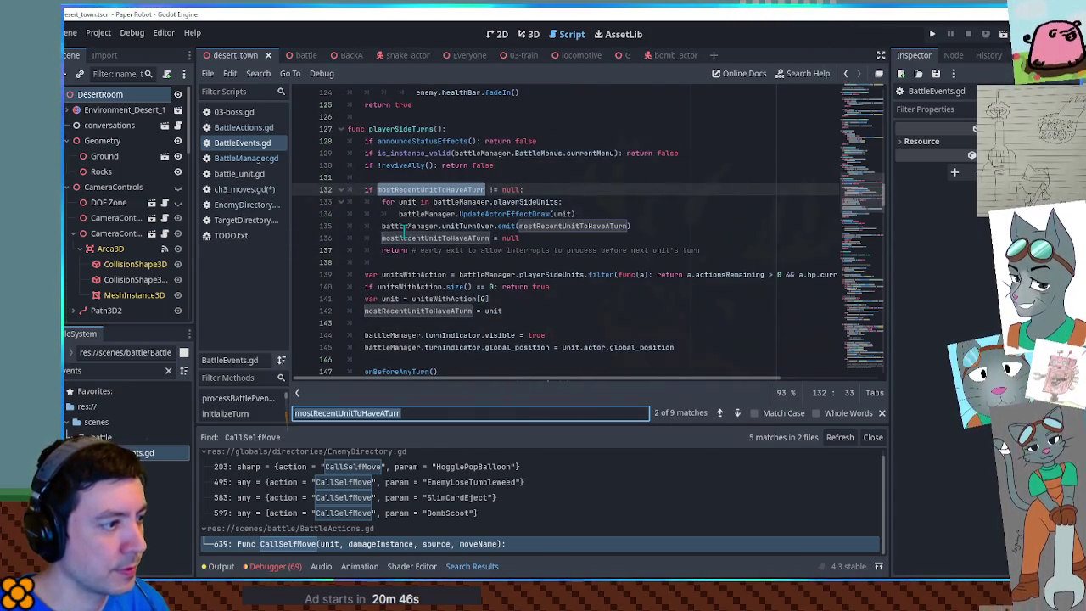
scroll(404, 229, "down", 2)
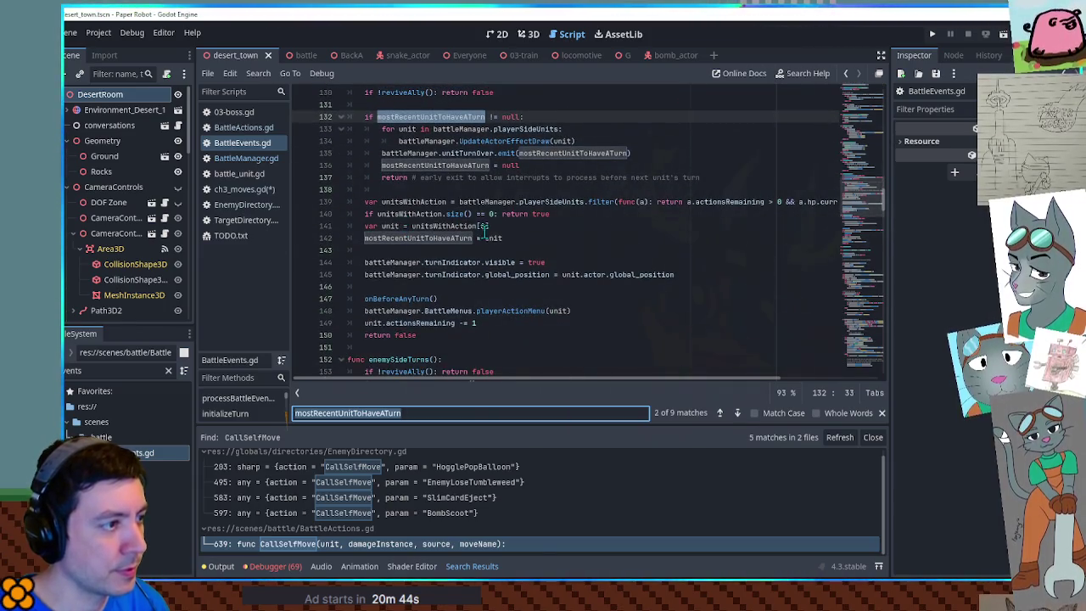
double_click(493, 238)
scroll(494, 238, "down", 2)
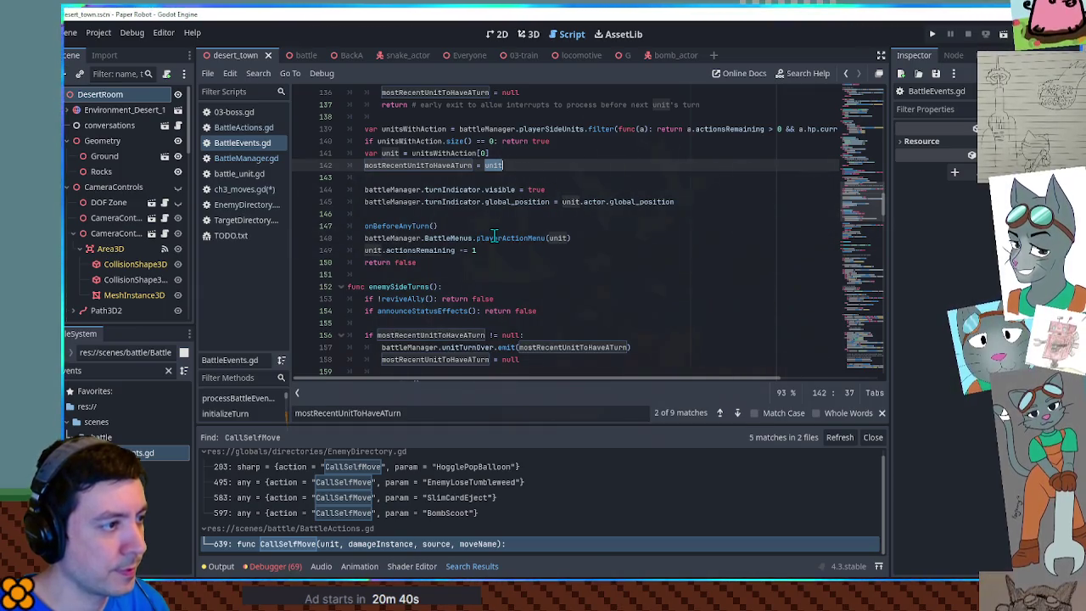
left_click(396, 152)
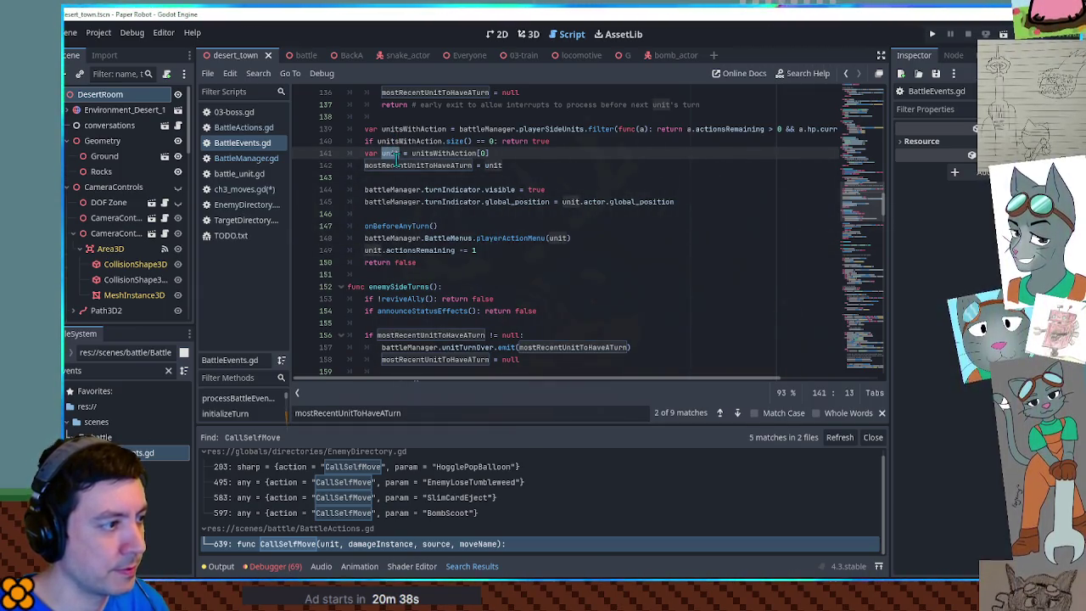
double_click(397, 165)
key("ctrl+f")
- Find all mostRecentUnitToHaveATurn uses, review line 157, then return to BombScoot in ch3_moves.gd
key("ctrl+shift+f")
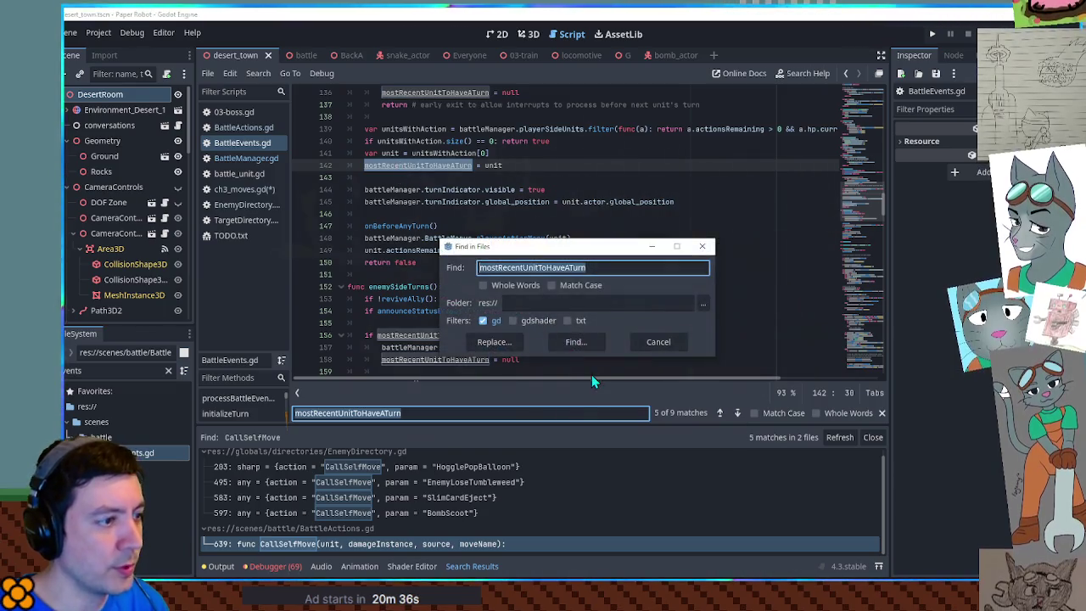
left_click(577, 343)
scroll(420, 471, "down", 2)
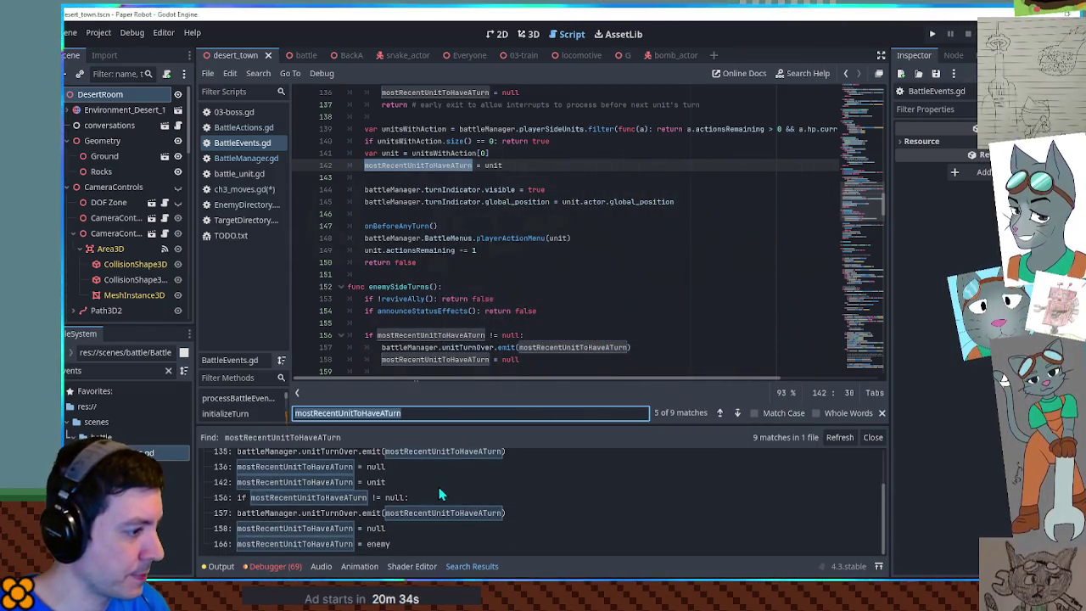
left_click(336, 513)
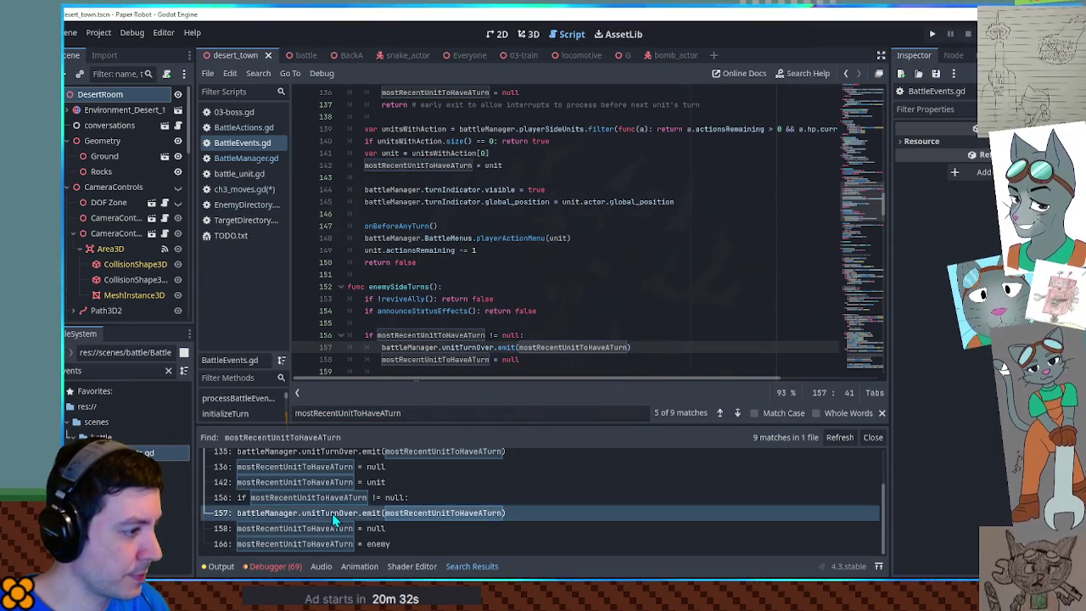
scroll(631, 331, "down", 2)
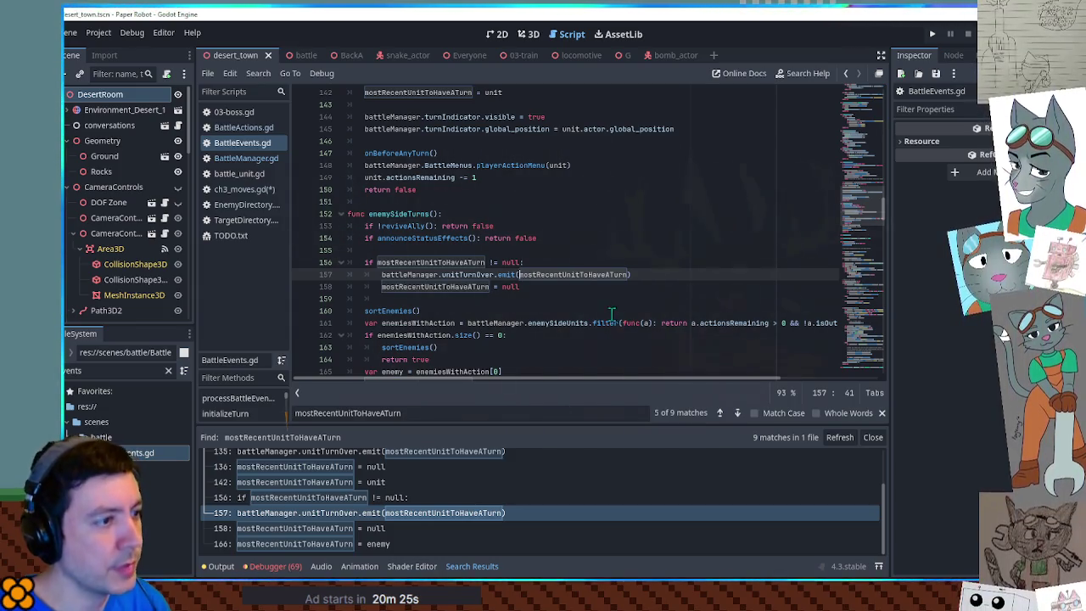
double_click(587, 278)
key("ctrl+c")
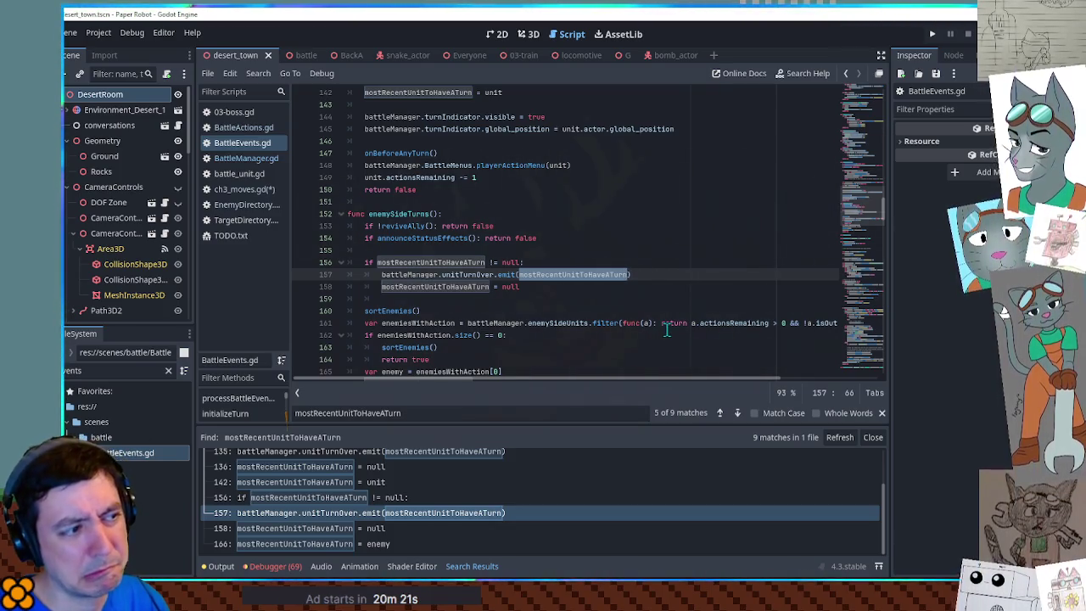
scroll(667, 334, "up", 5)
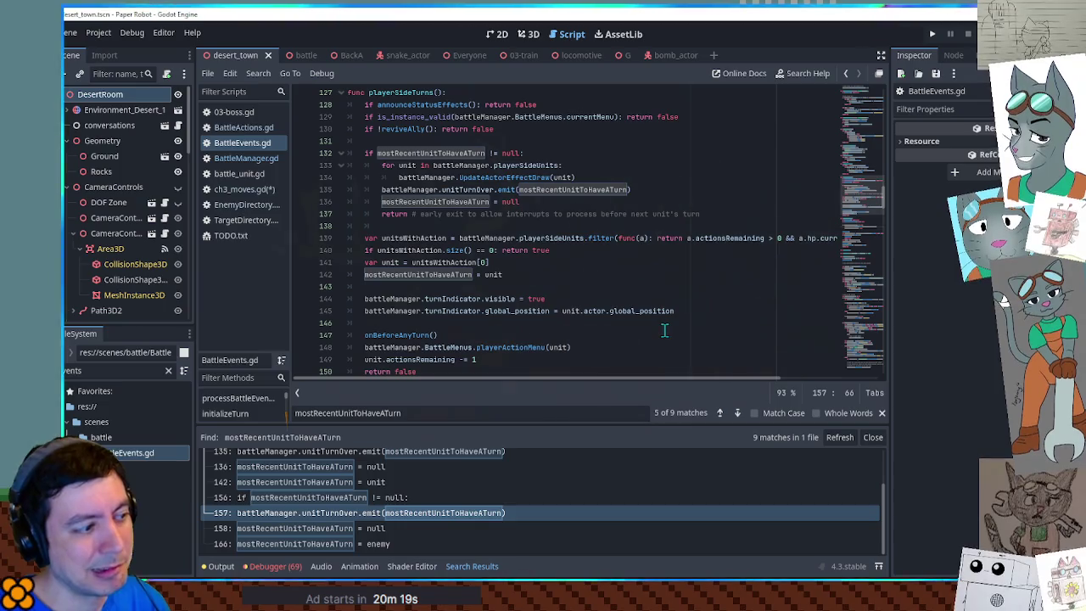
scroll(352, 511, "up", 1)
scroll(351, 511, "down", 2)
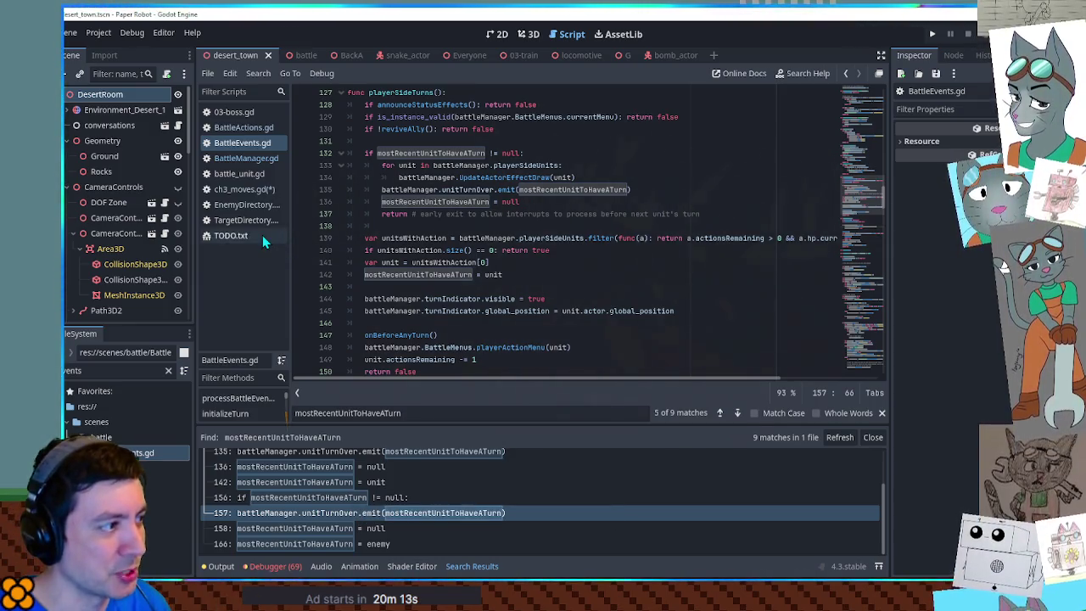
left_click(243, 192)
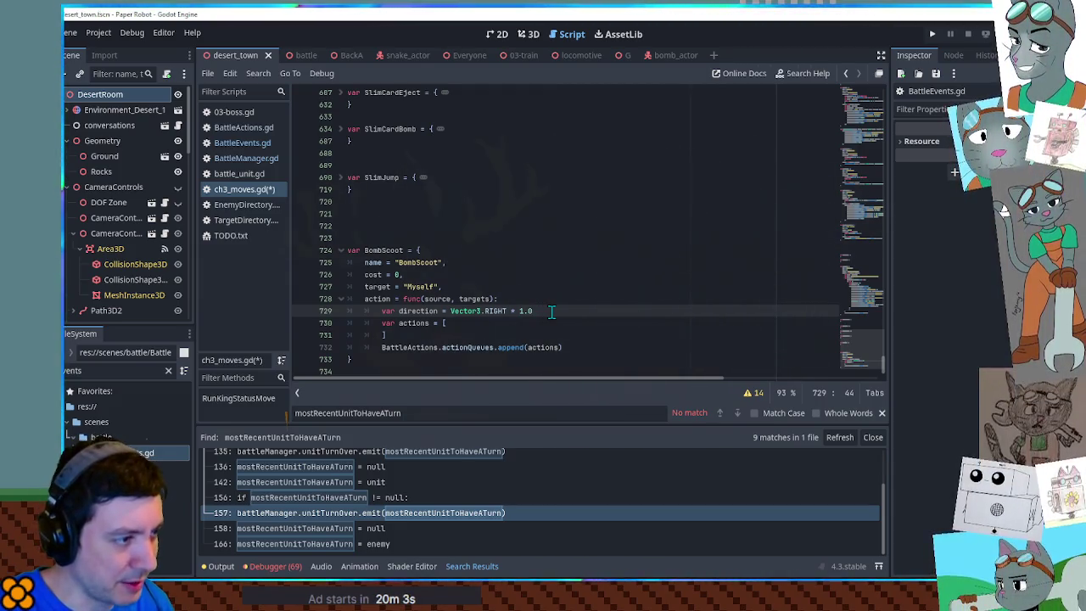
- Add 'var unitCausingBombScoot = battleManager.BattleEvents.mostRecentUnitToHaveATurn' above the direction line
key("Up")
key("Return")
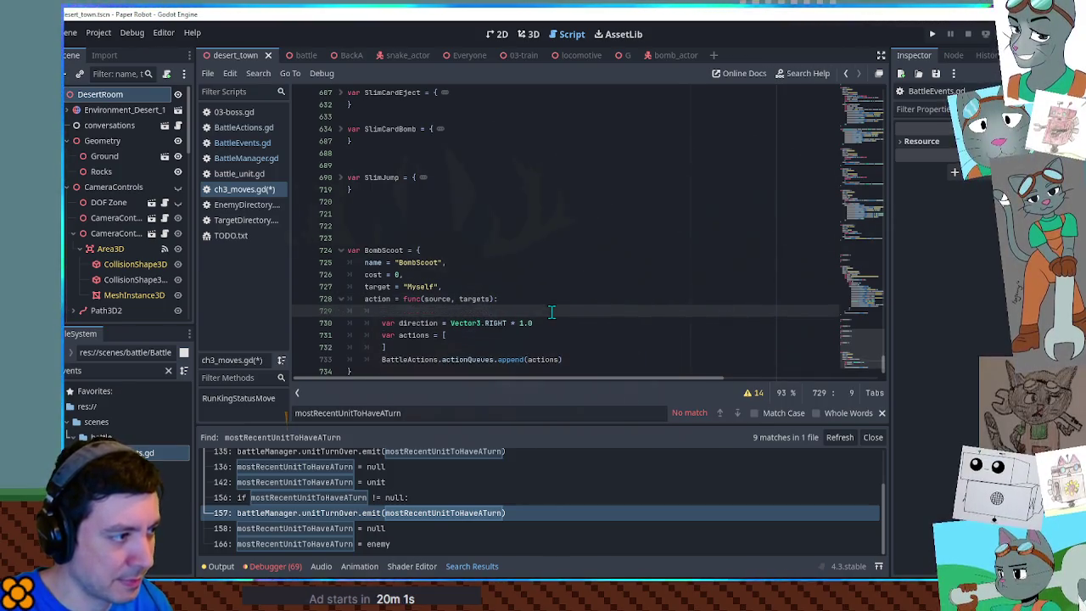
type("var unitCausingBombScoot =")
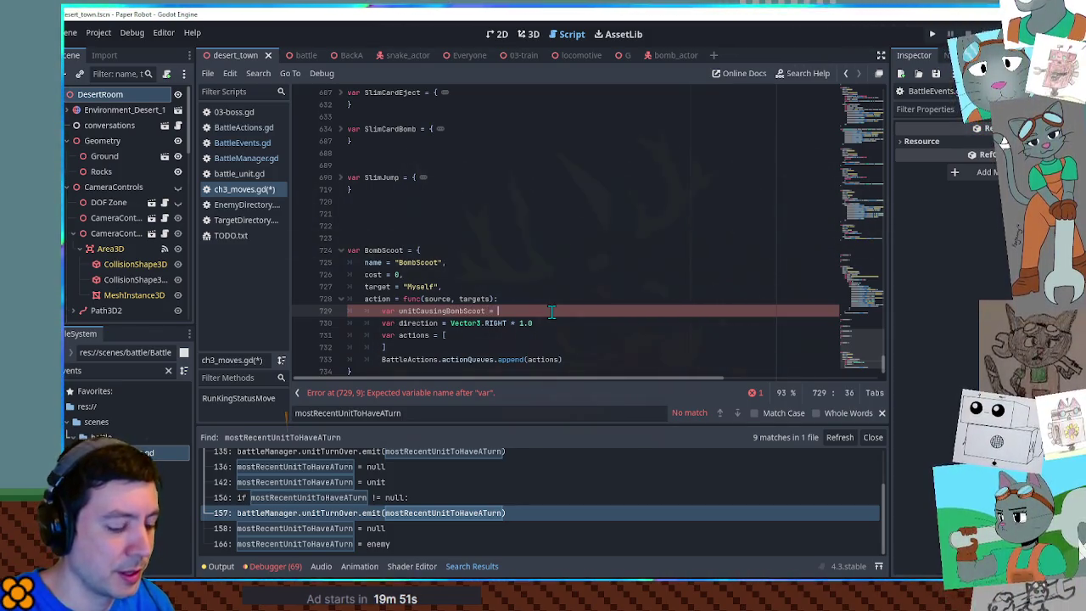
type("battleManager.BattleEvents")
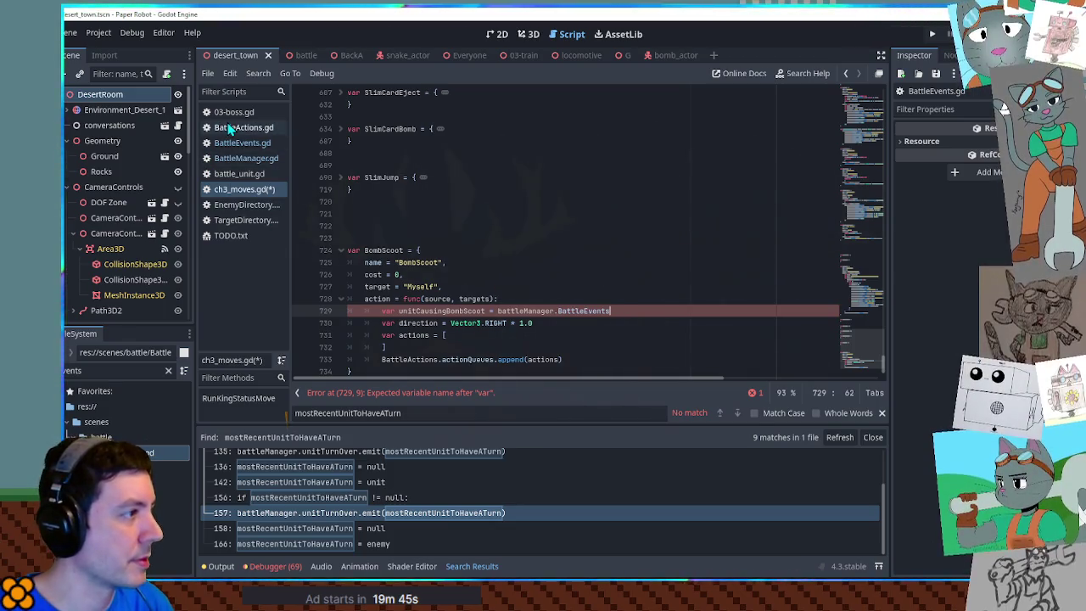
left_click(231, 128)
left_click(238, 162)
scroll(490, 220, "up", 5)
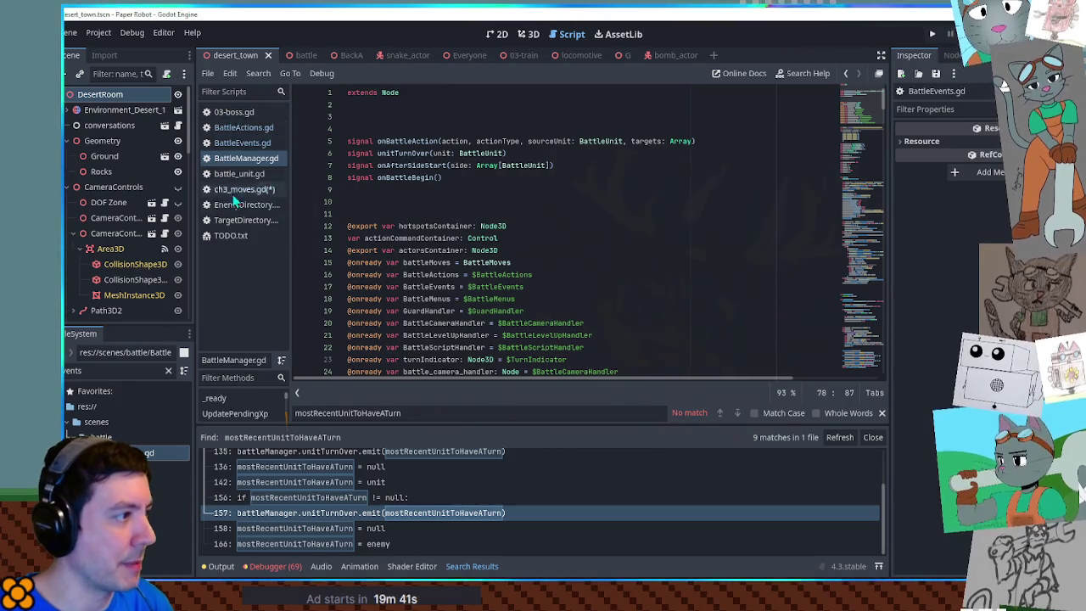
left_click(240, 144)
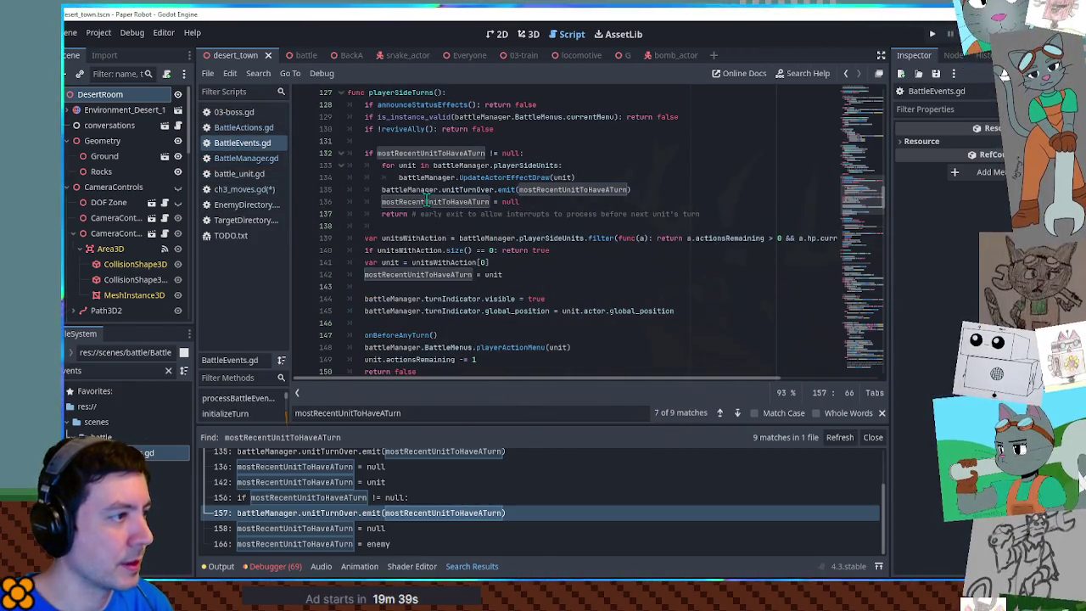
left_click(246, 190)
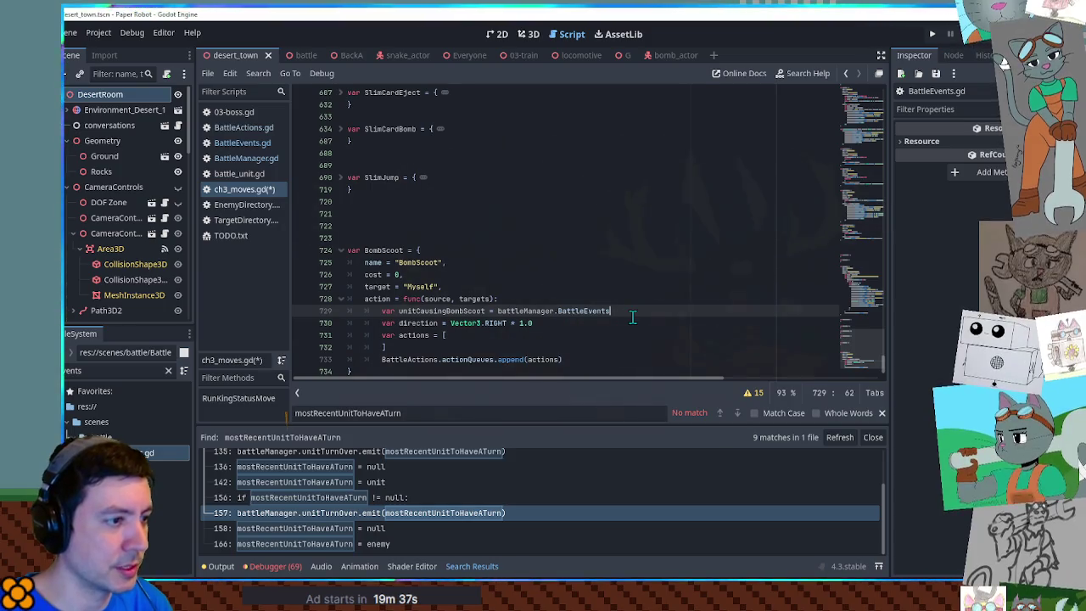
type(".")
key("ctrl+v")
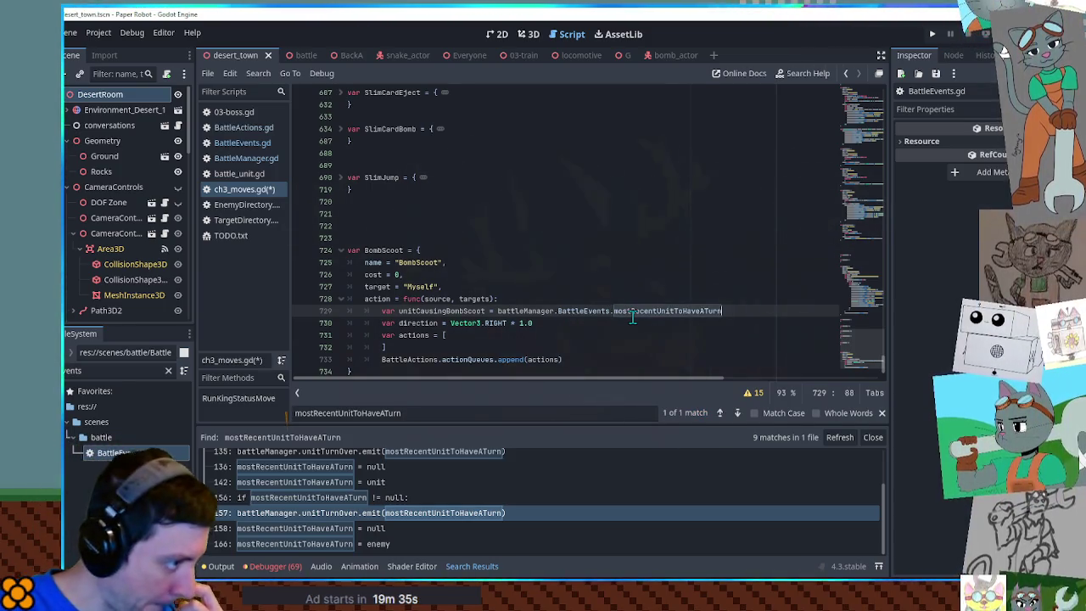
key("Down")
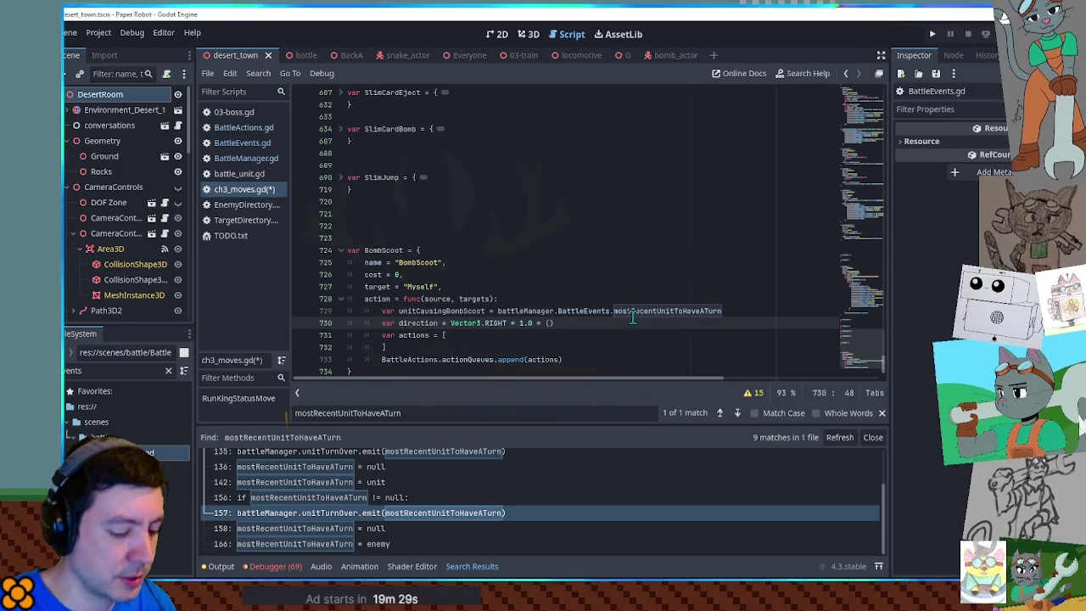
- Complete line 730 with (1.0 if unitCausingBombScoot.side == battleManager.playerSideUnits else -1.0)
type("1.0 if uni")
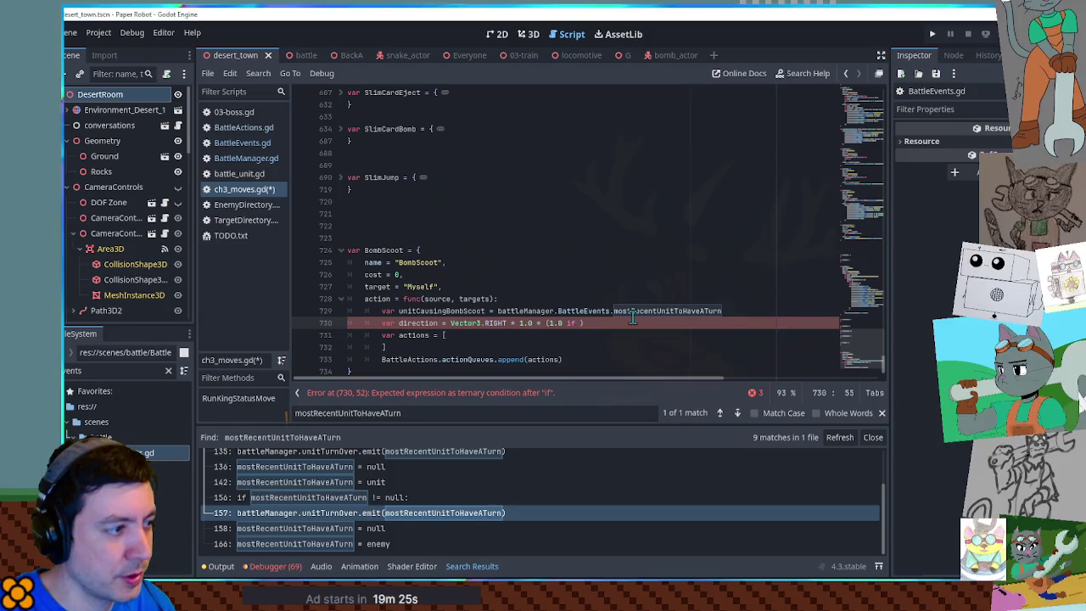
type("t")
key("Return")
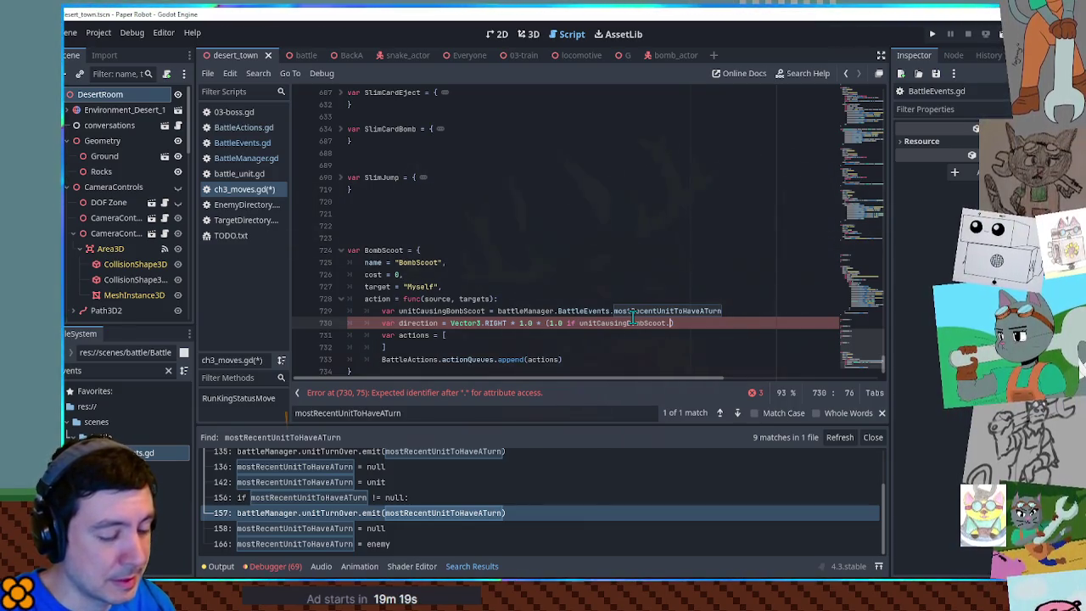
type("battleManag")
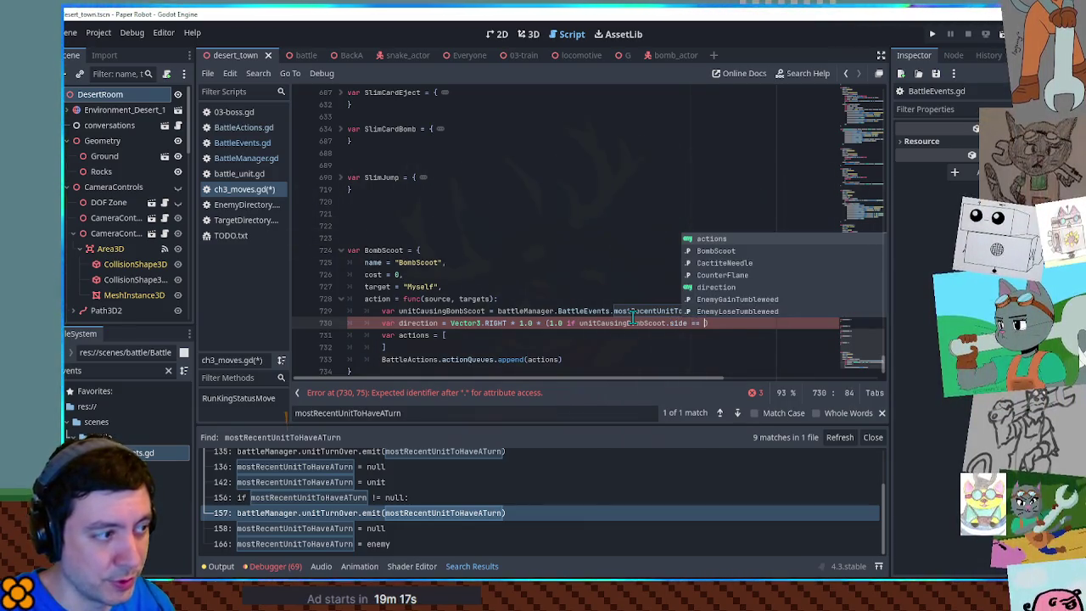
type("er.playerSideU")
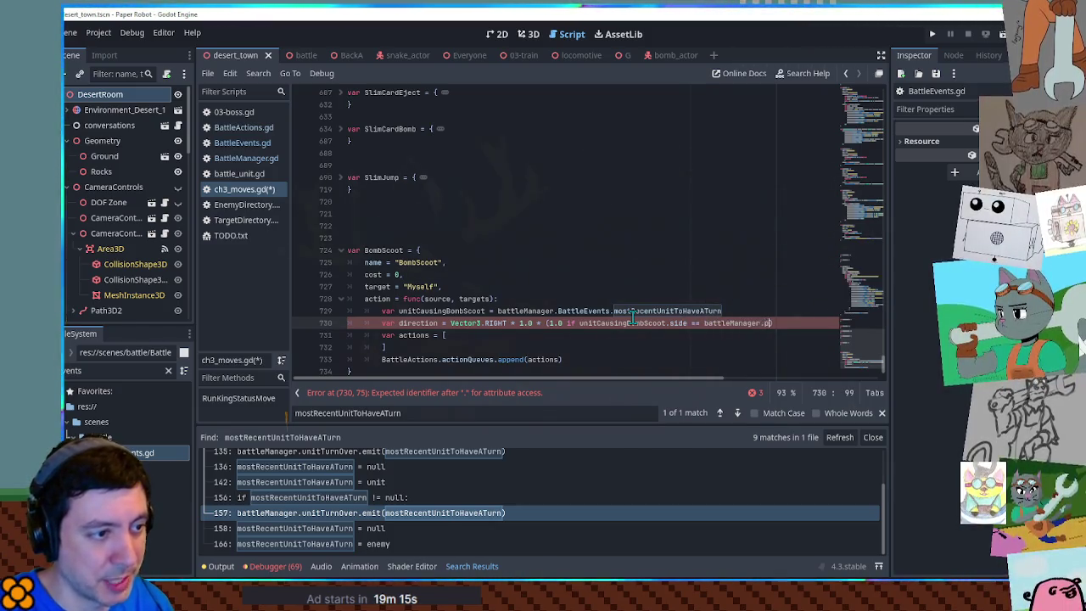
type("nit")
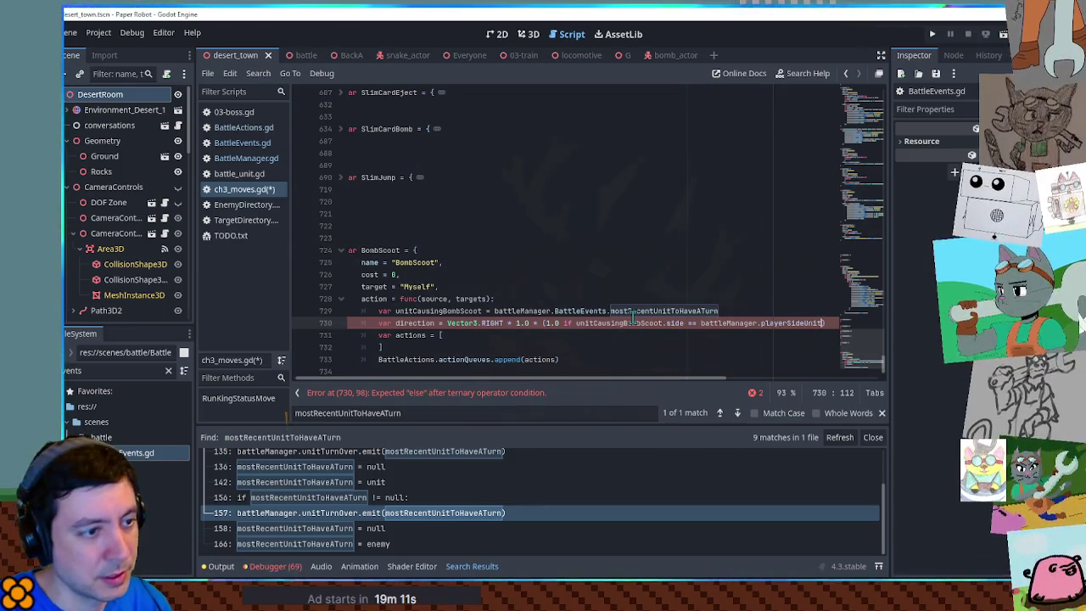
type("s")
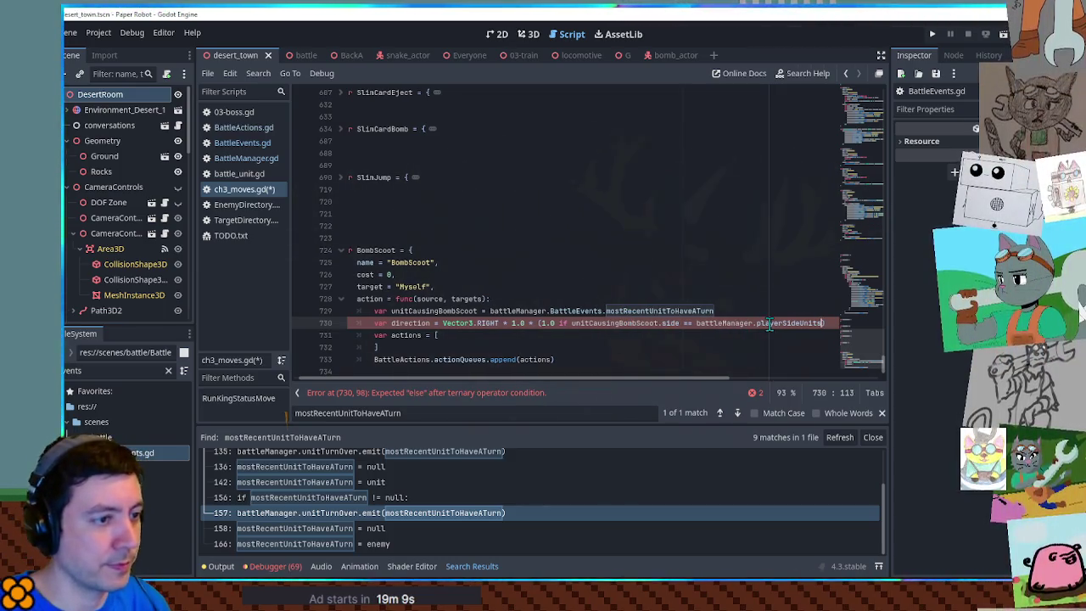
double_click(771, 322)
left_click(244, 159)
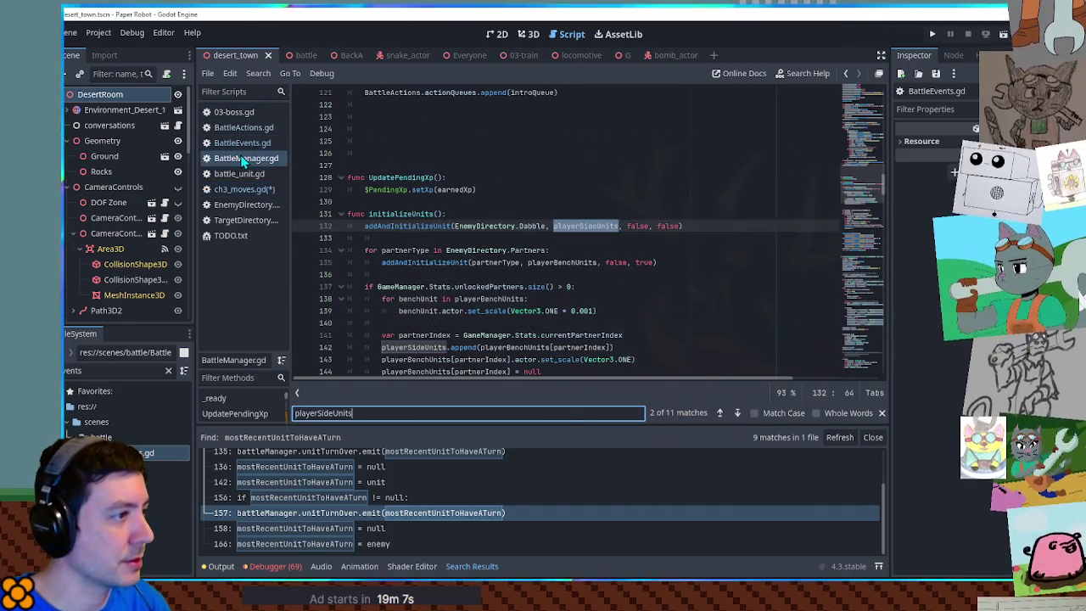
left_click(242, 190)
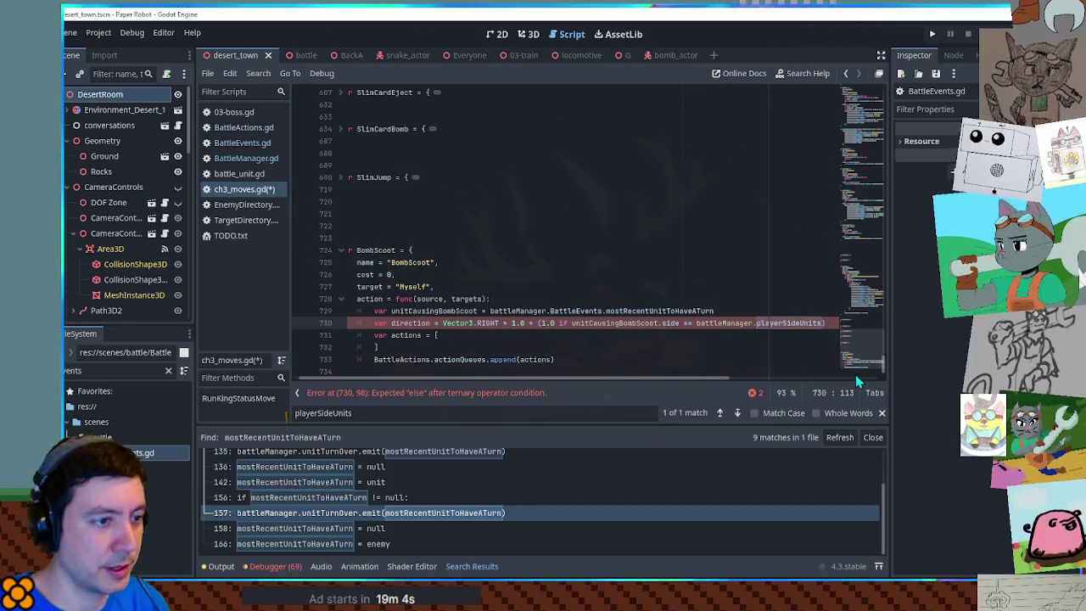
type("else ")
type("-1.0")
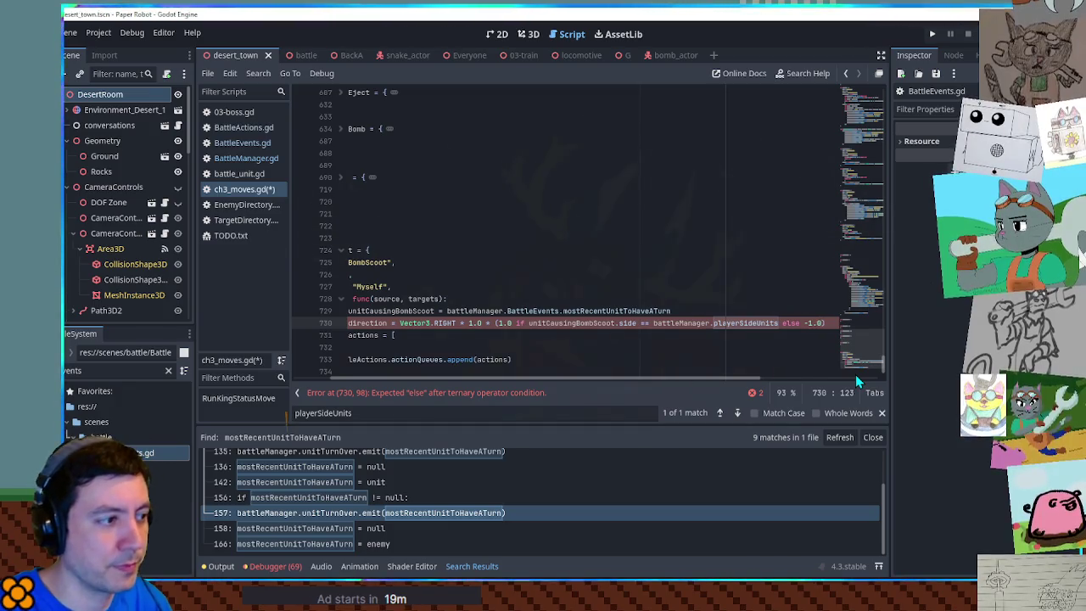
- Rename the direction variable on line 730 to moveDistance and check where it is used
key("Home")
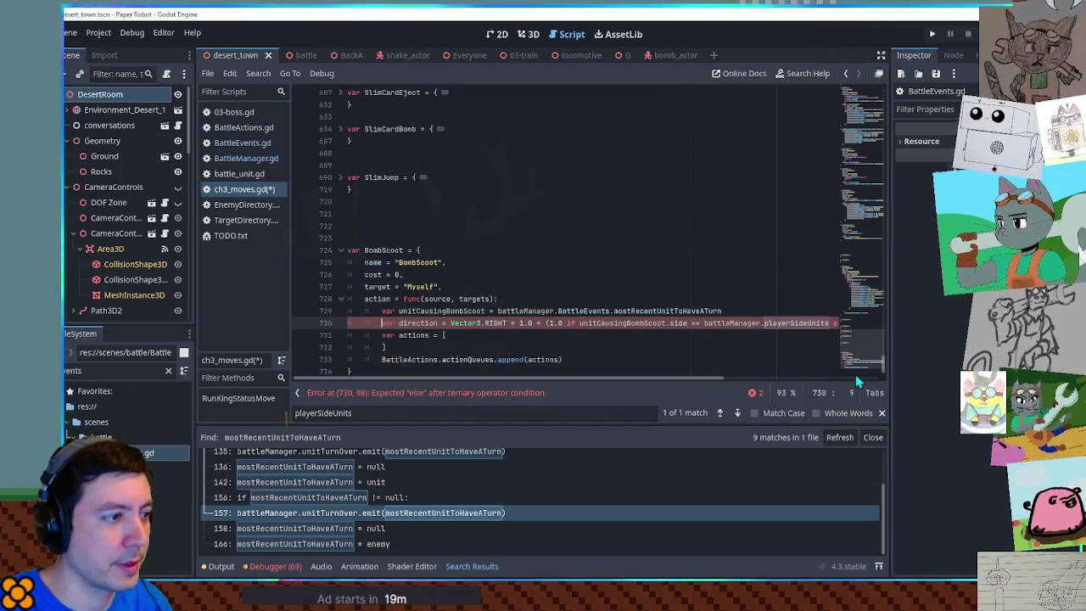
key("Up")
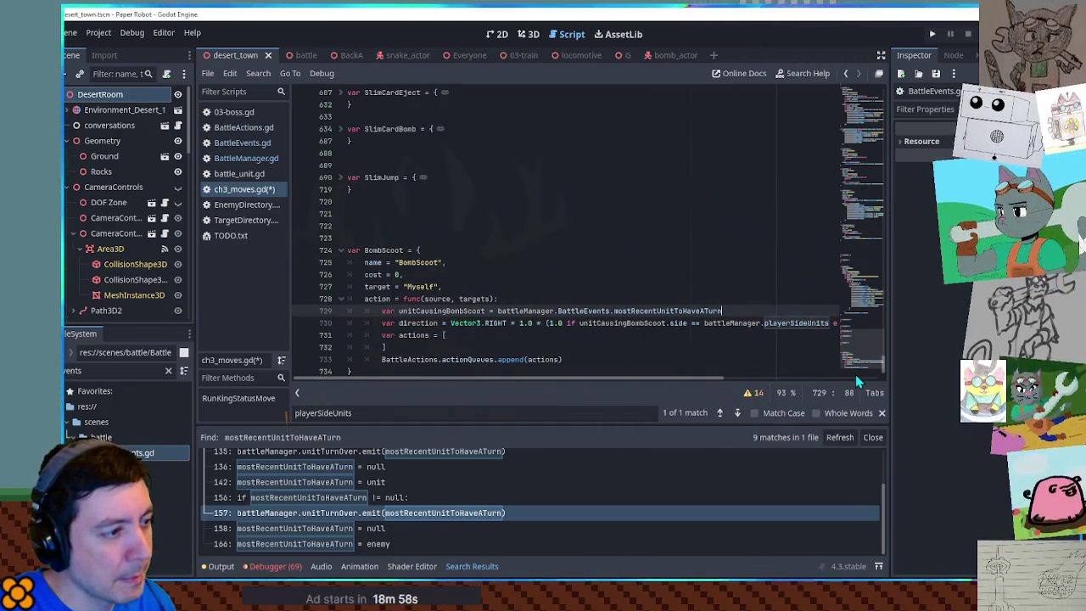
key("Down")
scroll(855, 374, "right", 2)
key("Home")
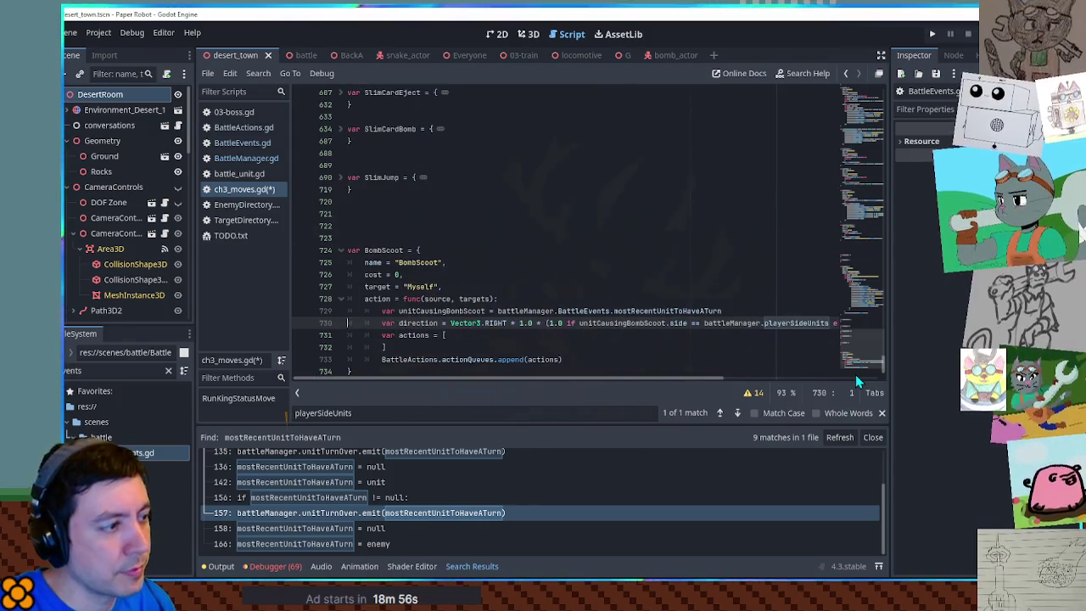
key("Right")
key("ctrl+Delete")
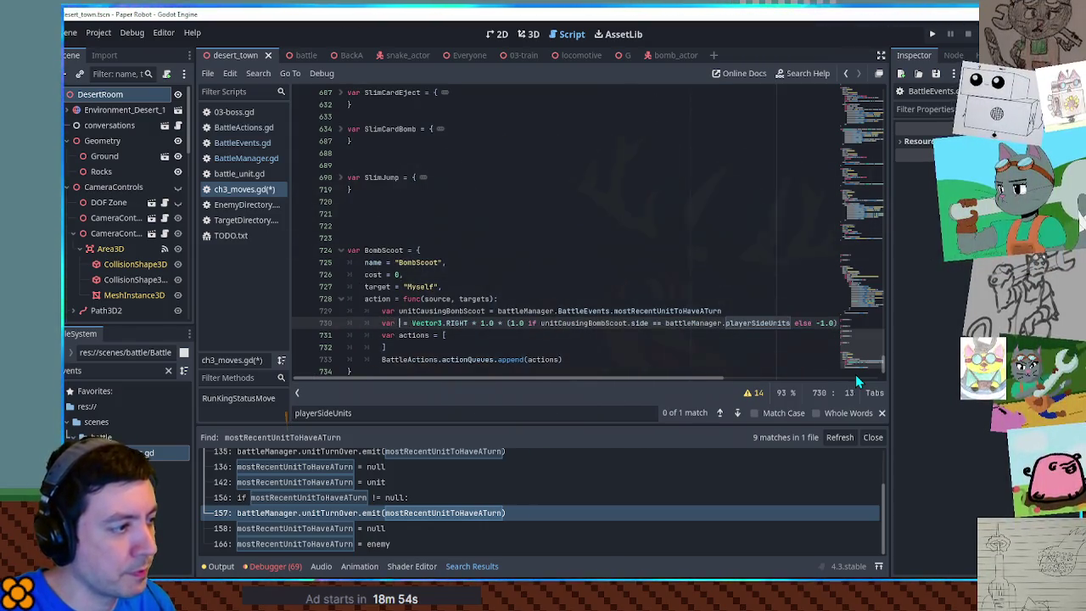
type("moveDir")
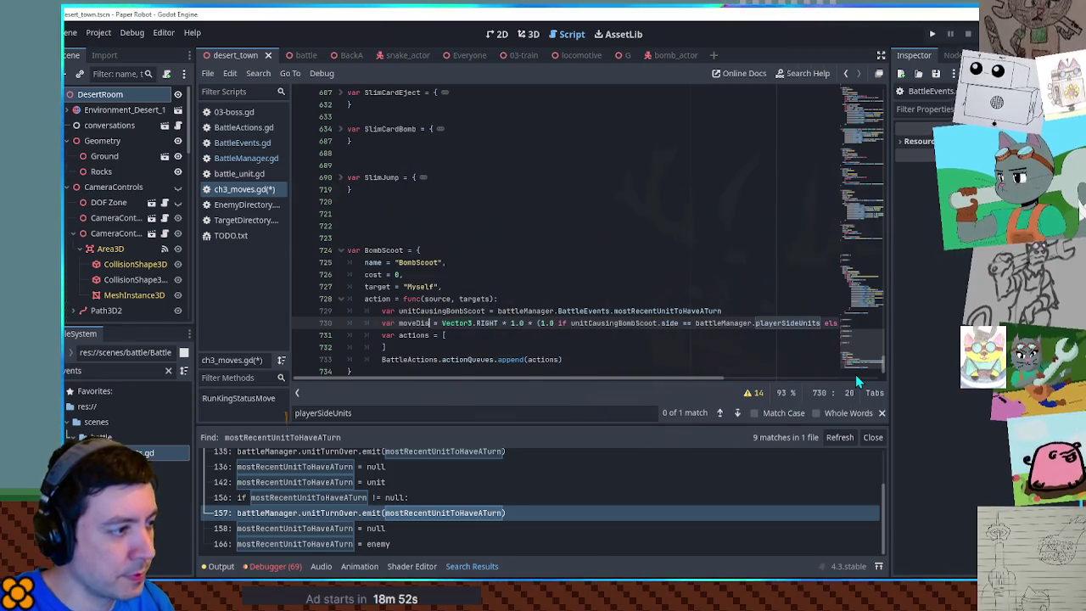
key("BackSpace")
type("stance")
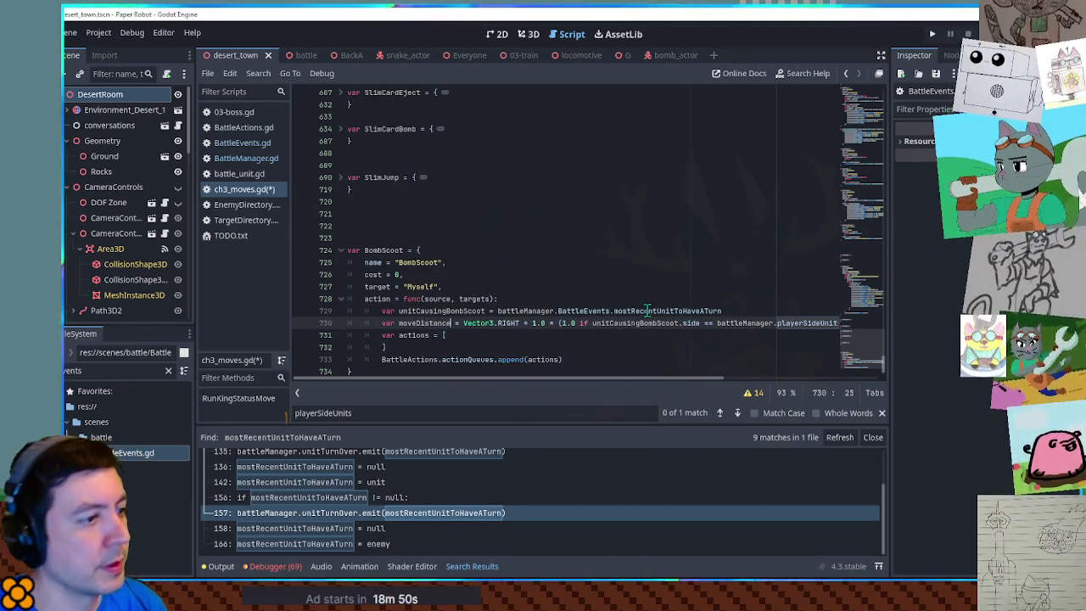
scroll(636, 339, "down", 1)
double_click(415, 297)
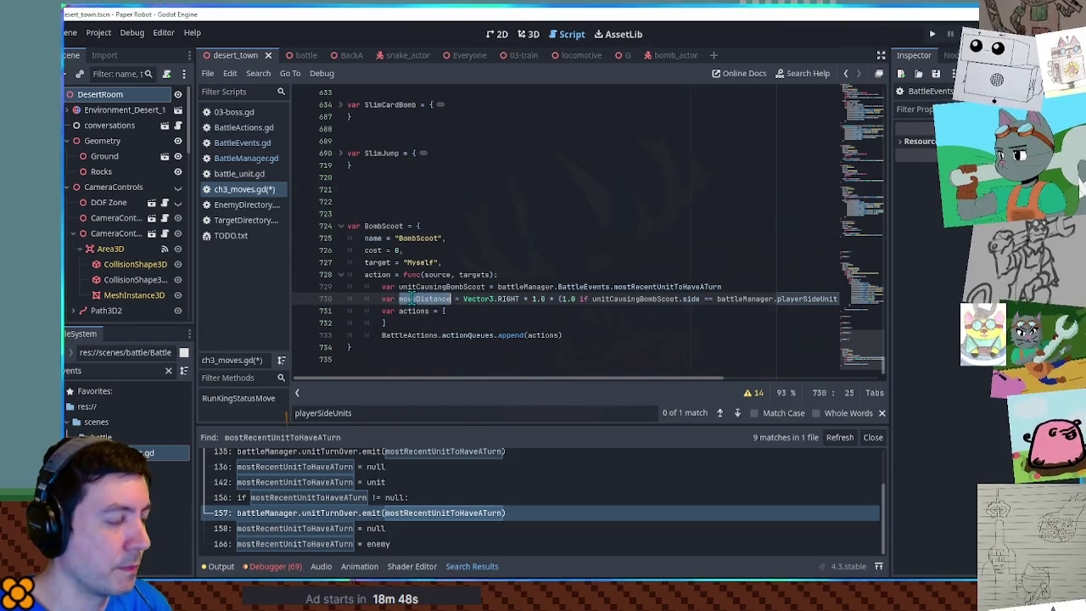
left_click(459, 311)
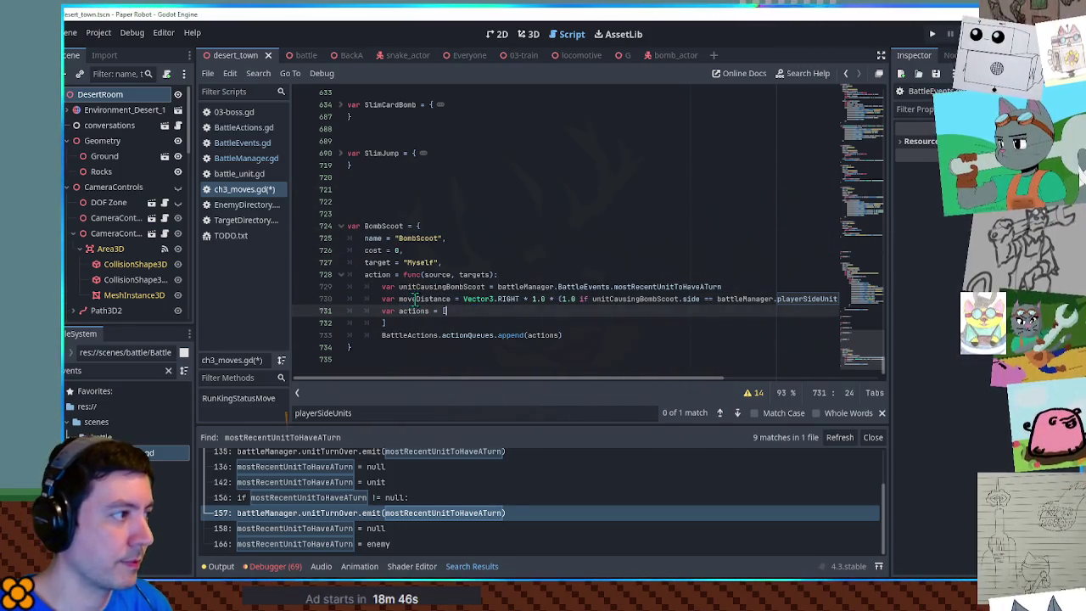
key("ctrl+f")
- Copy the moveActor line from Hoggle Charge into BombScoot's actions list
type("walk")
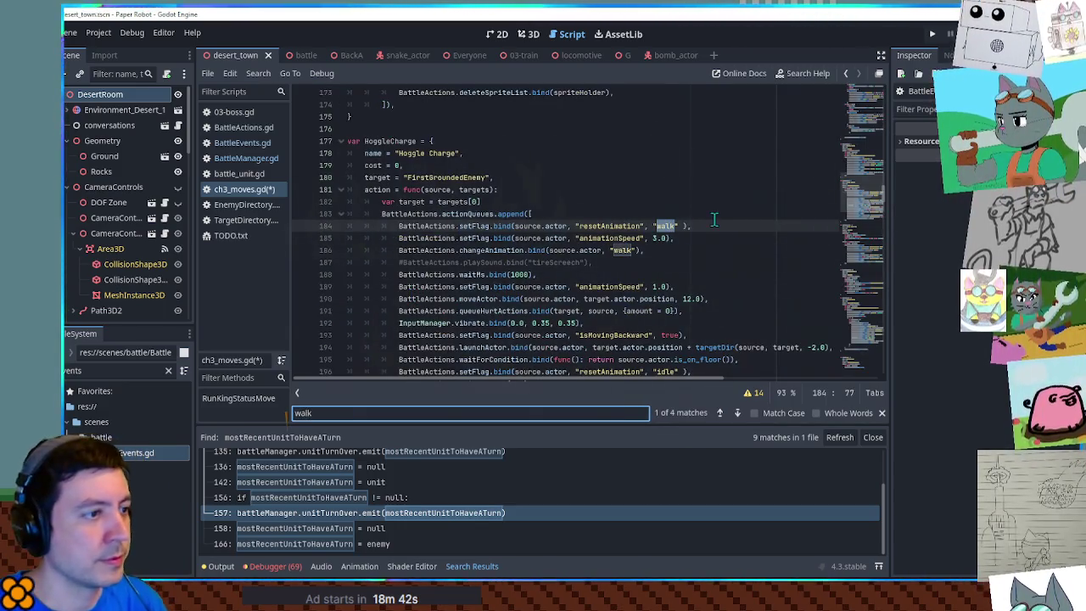
key("BackSpace")
key("BackSpace")
key("BackSpace")
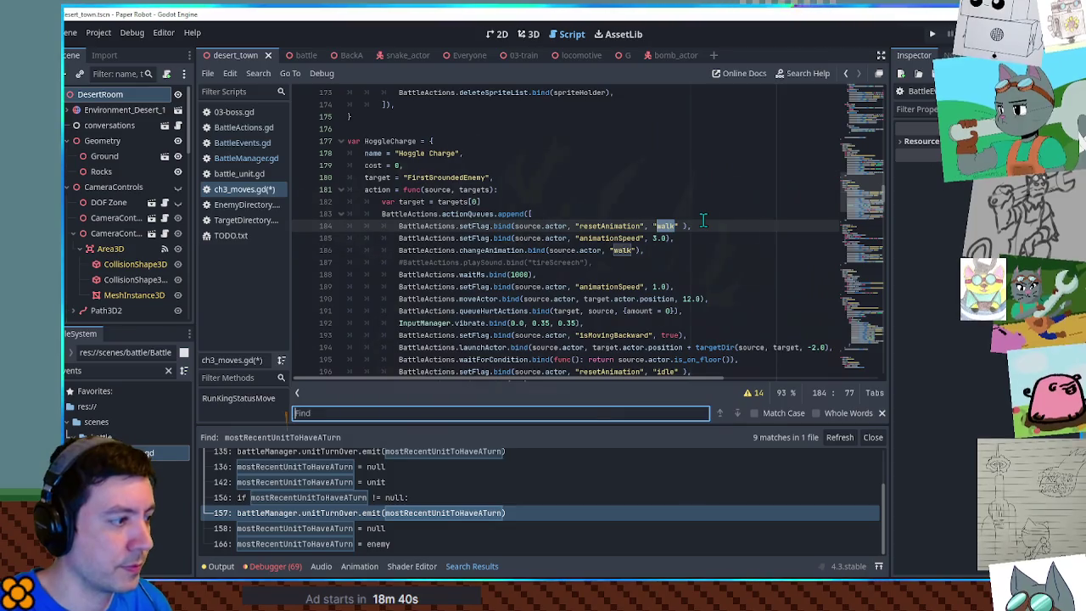
type("move")
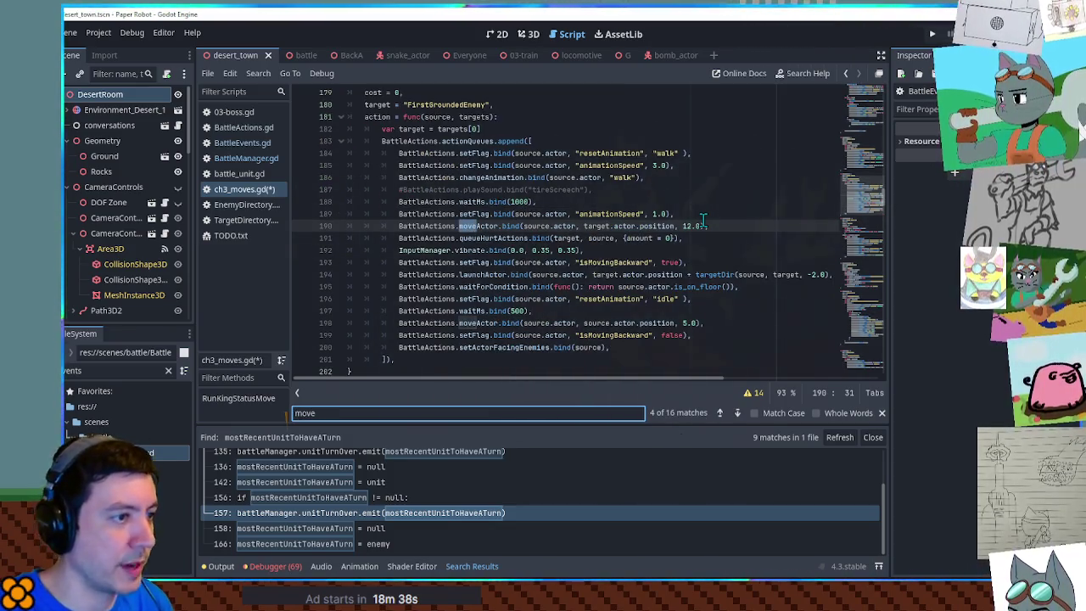
left_click(713, 218)
left_click(881, 337)
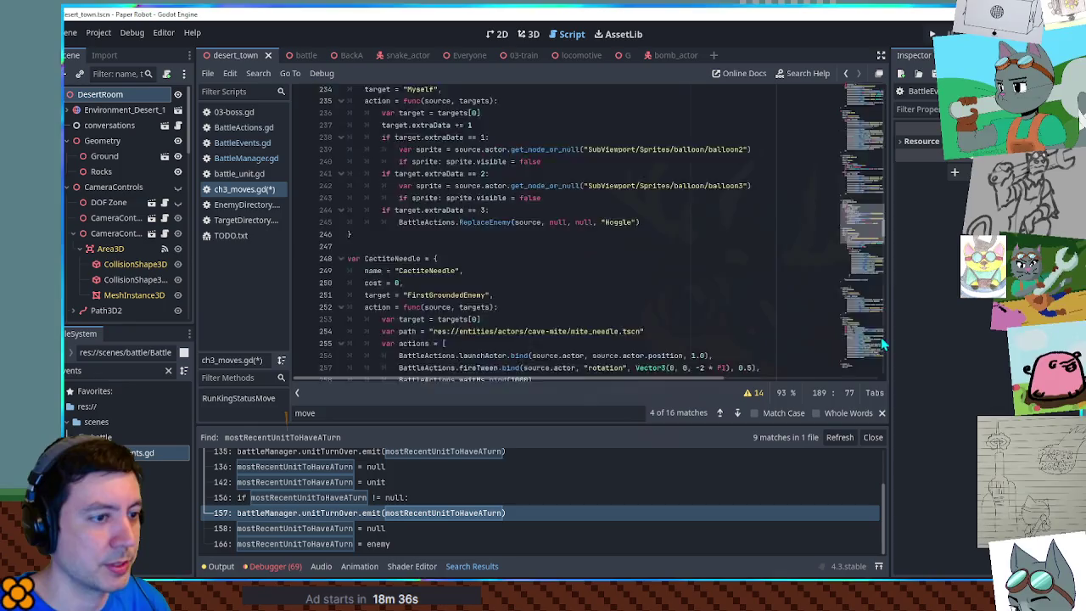
left_click(881, 337)
left_click(495, 314)
key("Return")
type("BattleActions.moveActor.bind(source.actor, target.actor.position, 12.0),")
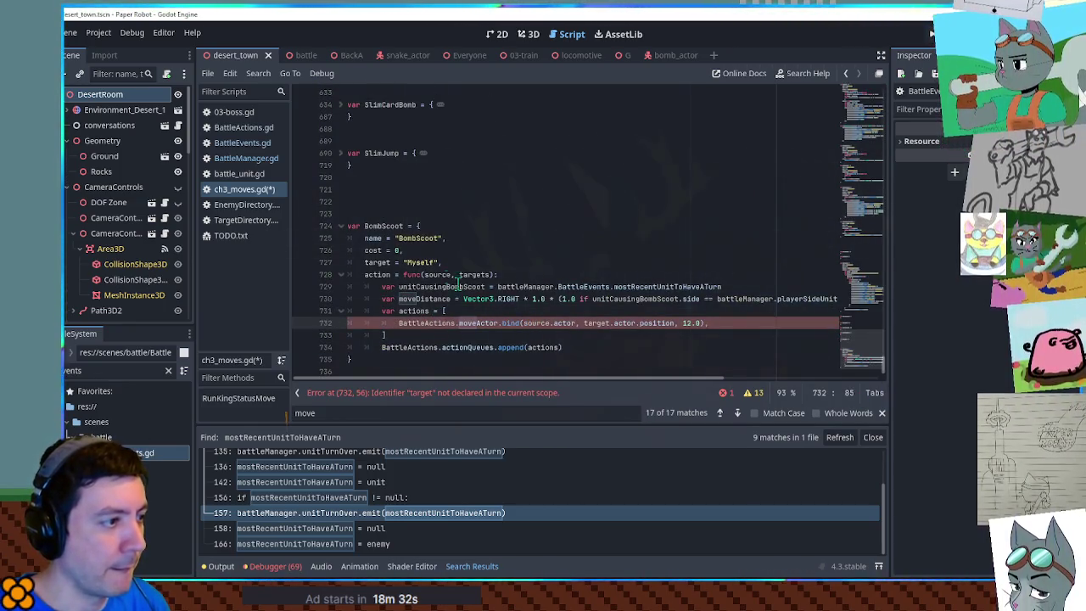
- Edit it to move source.actor to source.actor.position + moveDistance over 2.0, adding an empty line above
double_click(417, 298)
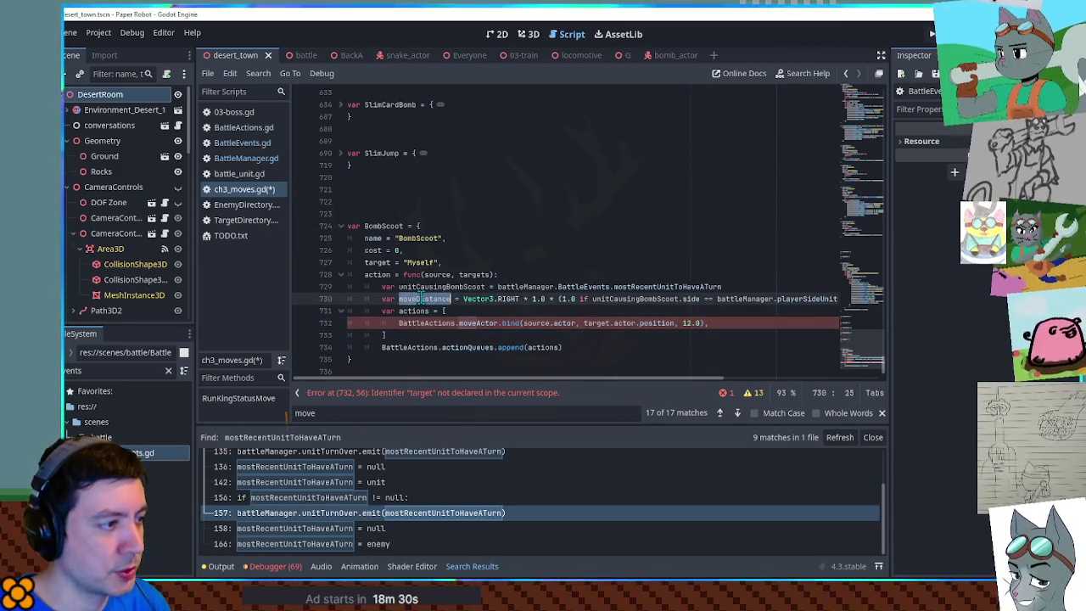
double_click(593, 322)
type("soruc")
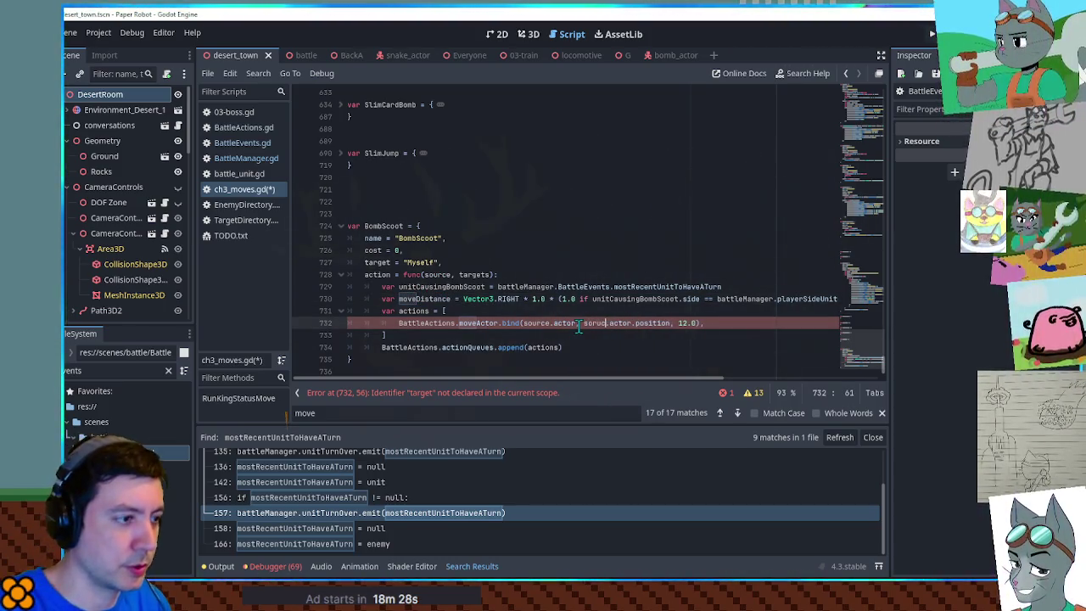
type("e")
key("BackSpace")
key("BackSpace")
key("BackSpace")
type("urce.actor.position")
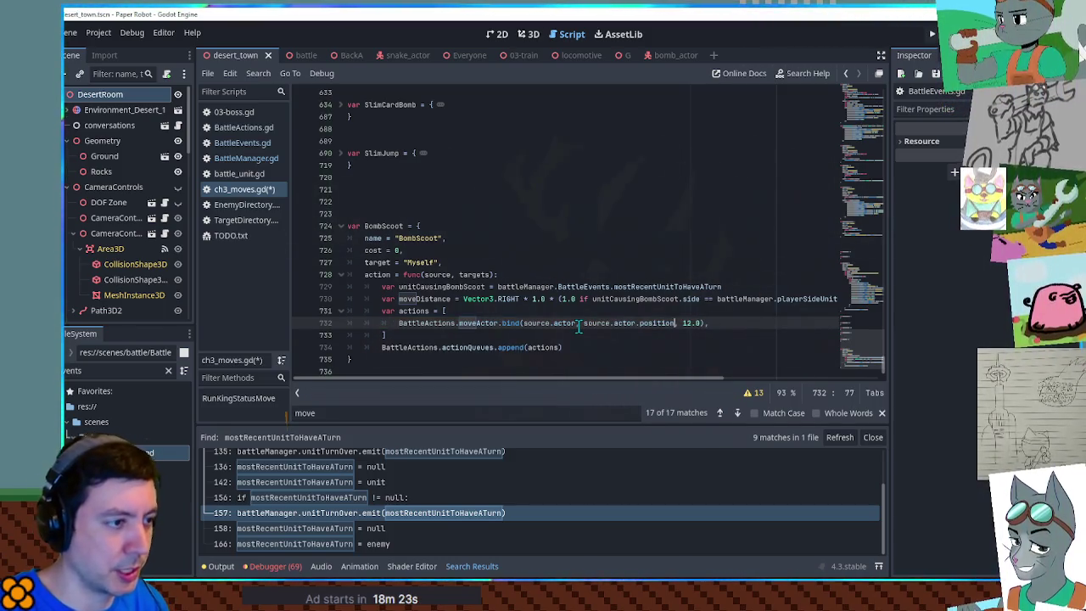
type(" + moveDistance")
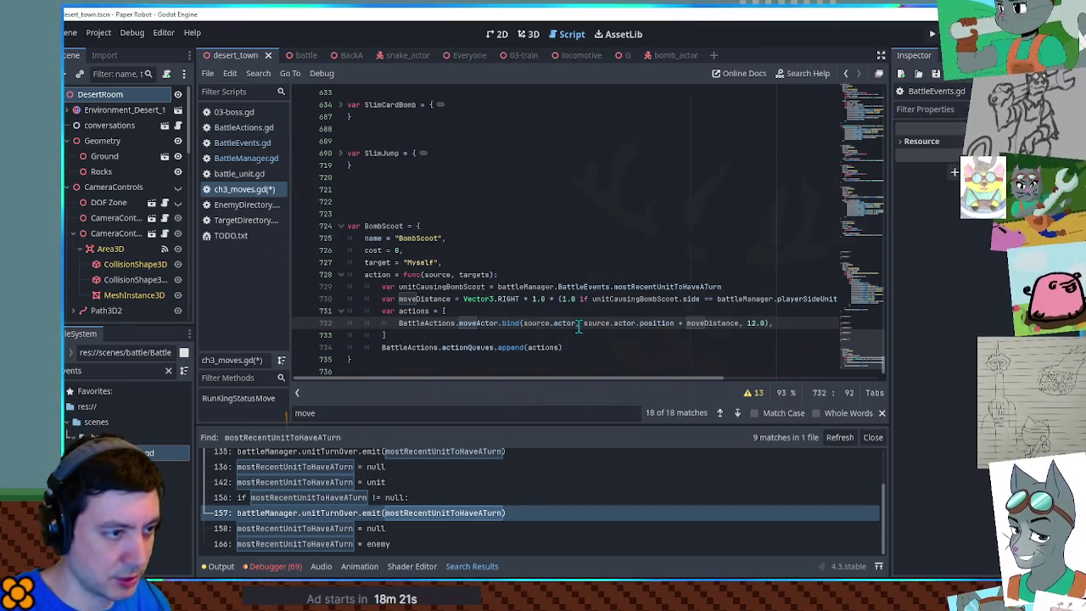
key("BackSpace")
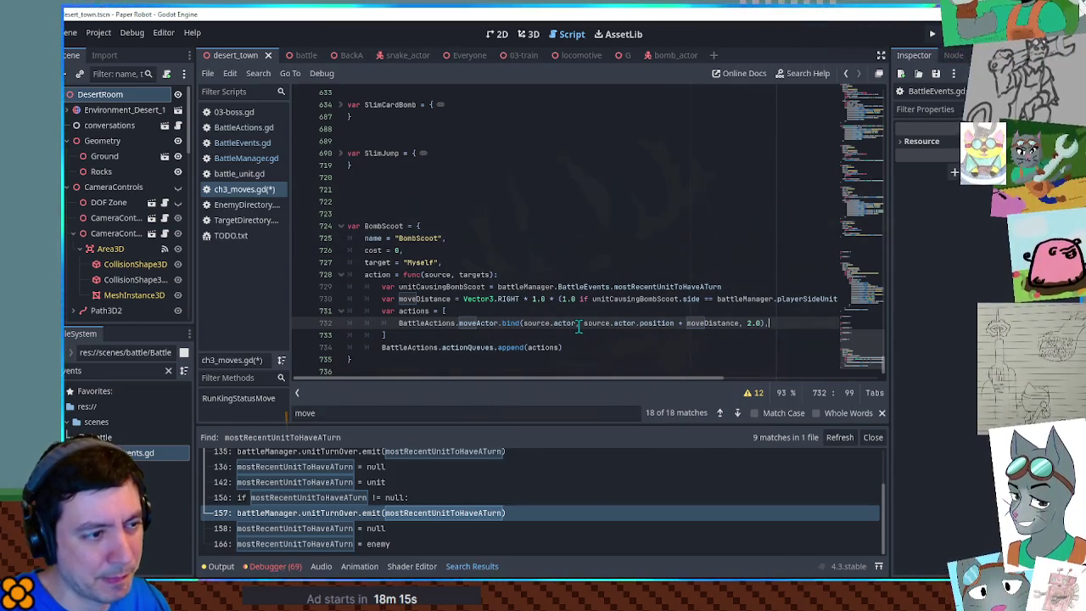
key("ctrl+shift+Return")
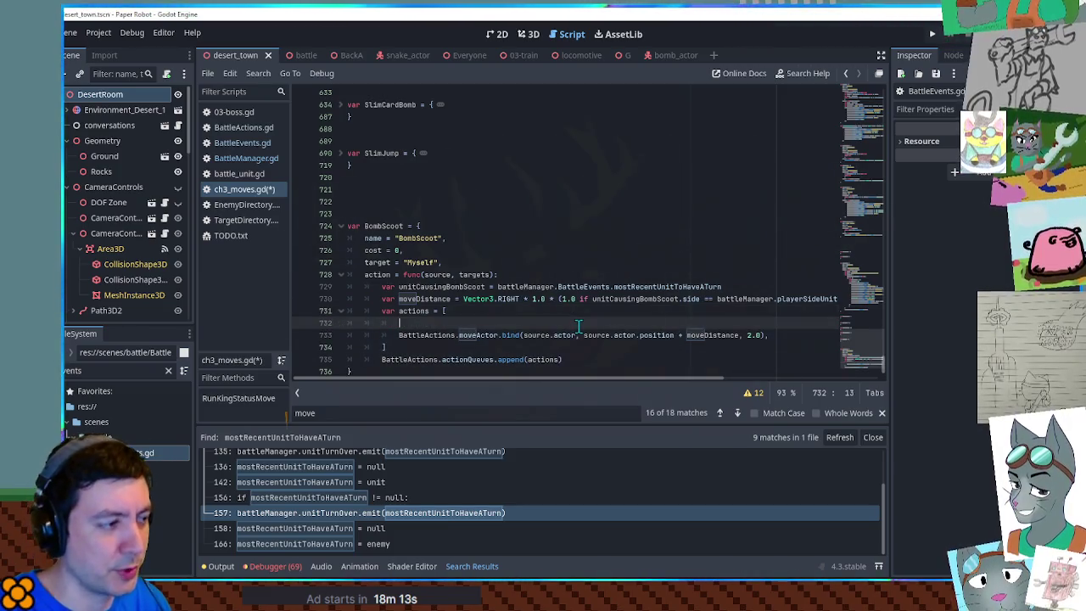
key("ctrl+f")
- Copy the fireTween rotation line into BombScoot's actions, using moveDistance as the rotation argument
type("fire")
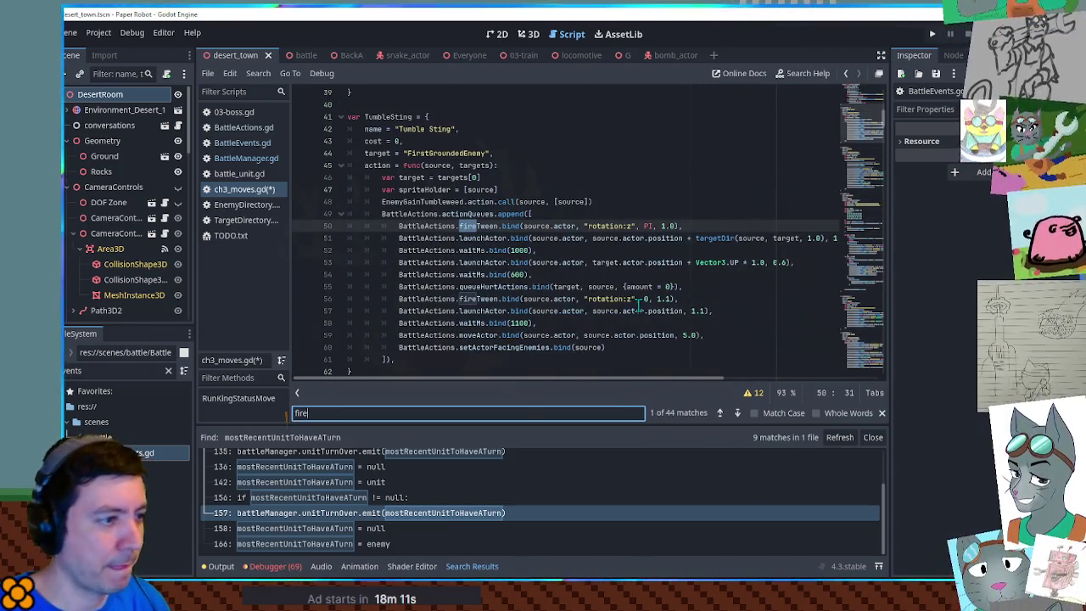
left_click_drag(701, 302, 686, 287)
key("ctrl+c")
left_click_drag(869, 135, 875, 391)
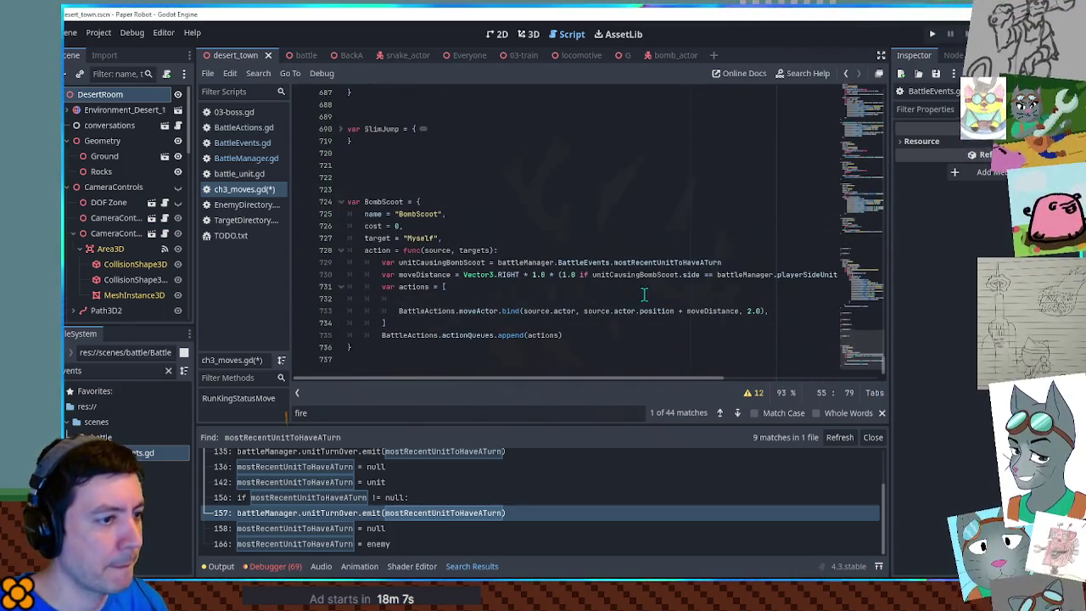
left_click(606, 298)
key("ctrl+v")
left_click(412, 299)
key("ctrl+x")
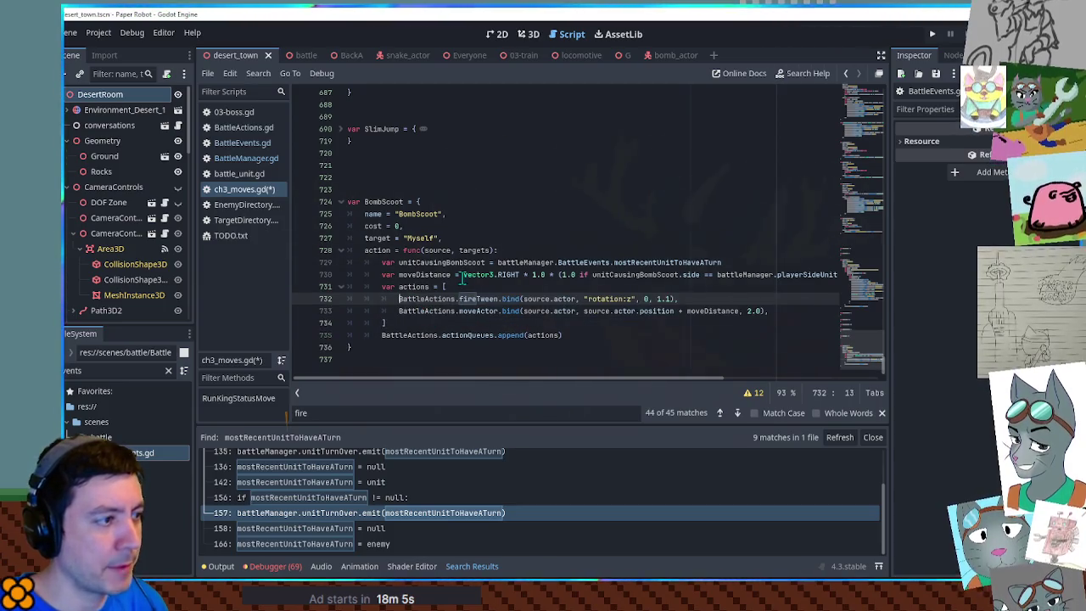
double_click(429, 275)
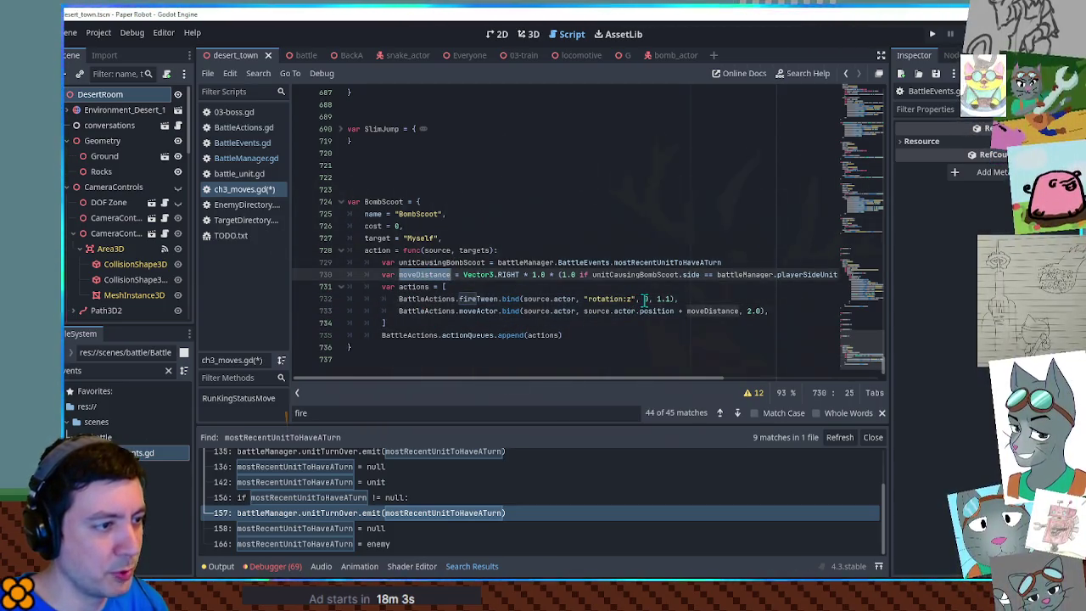
double_click(644, 299)
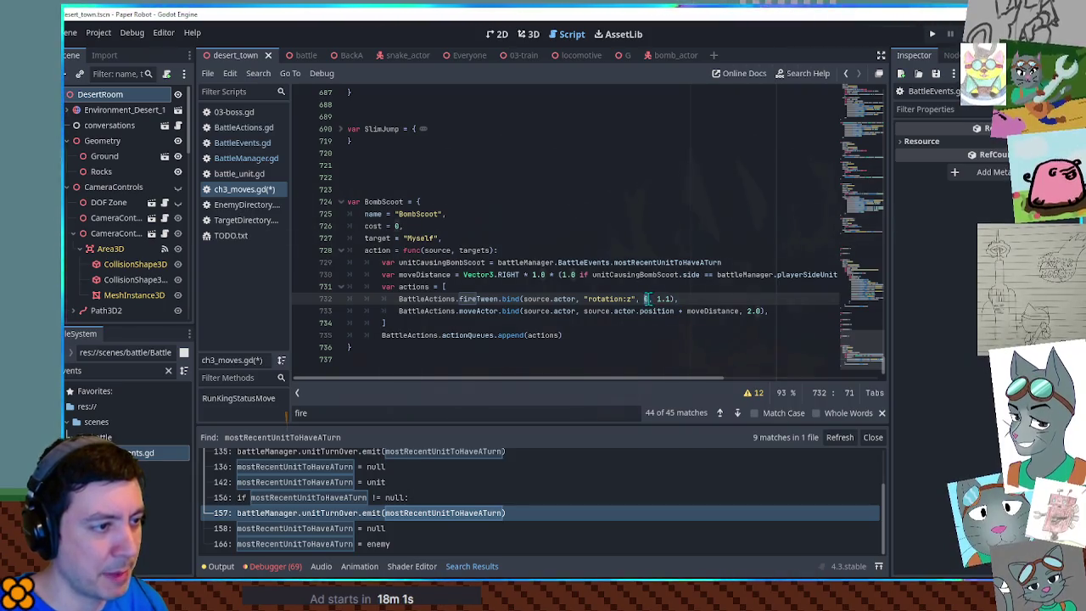
key("ctrl+v")
- Change the tween duration from 1.1 to 0.5 and close BattleEvents.gd and battle_unit.gd
double_click(711, 298)
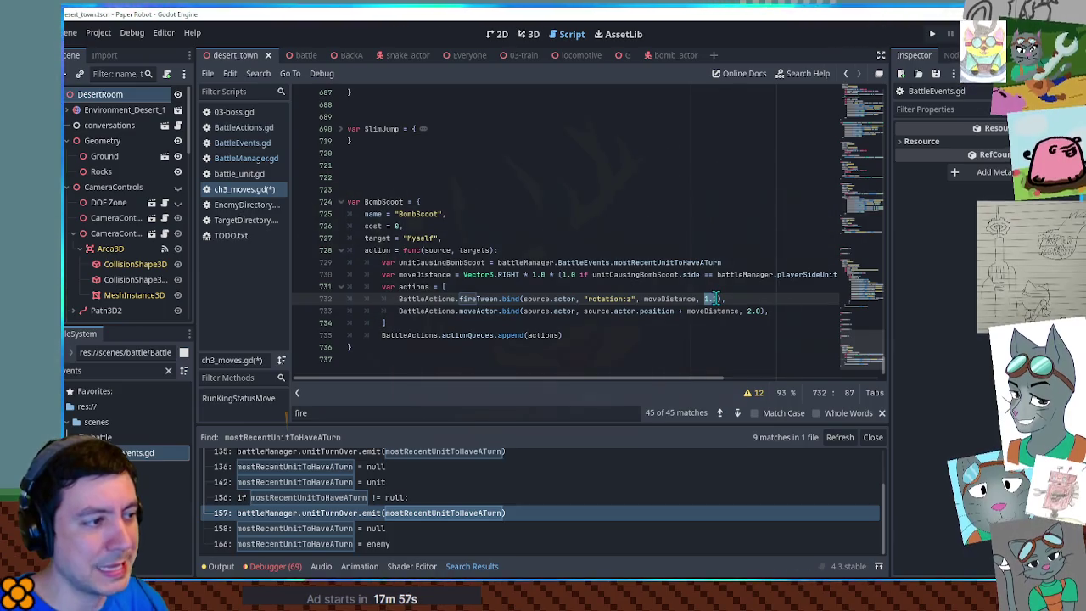
left_click(737, 261)
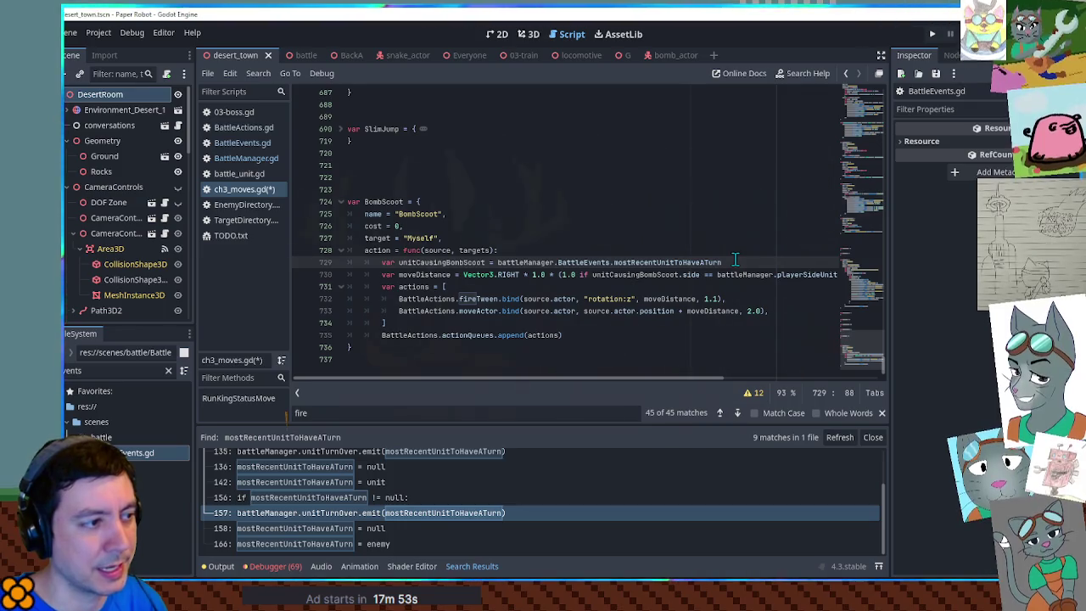
left_click(704, 298)
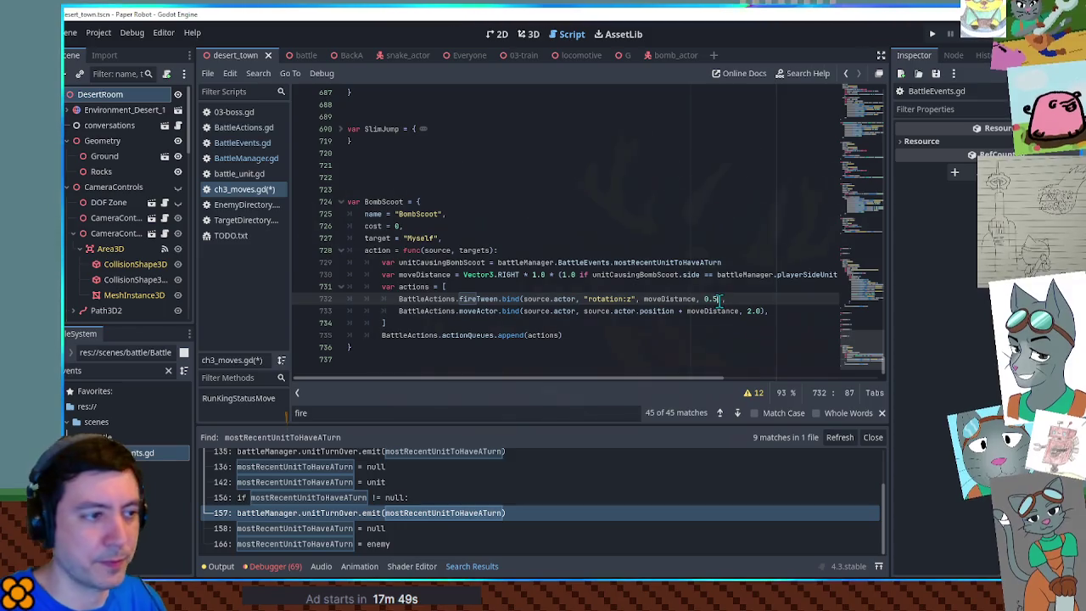
type("),")
left_click(715, 290)
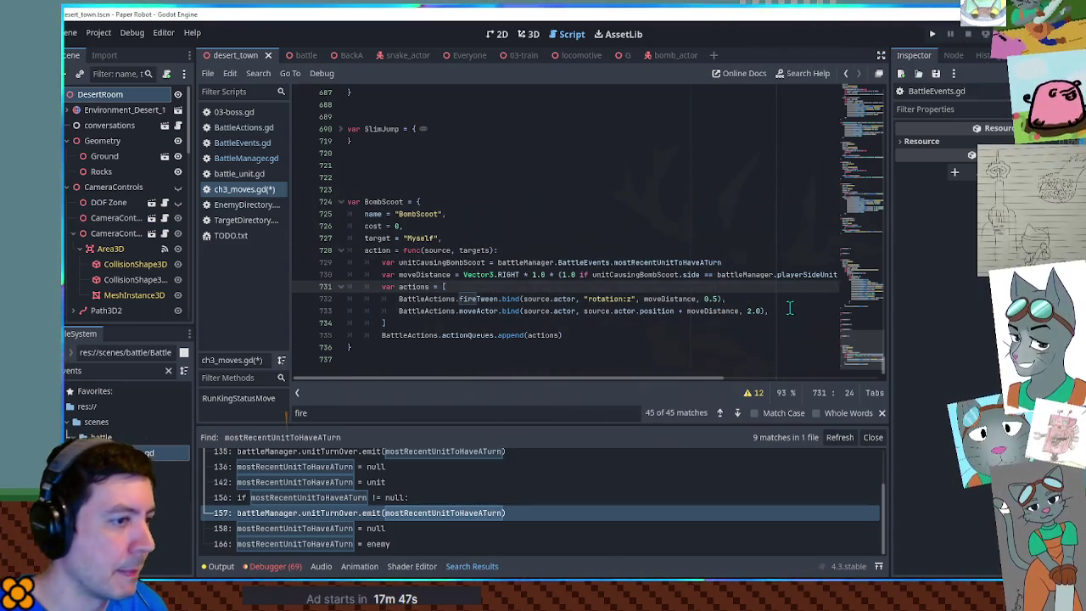
left_click(788, 310)
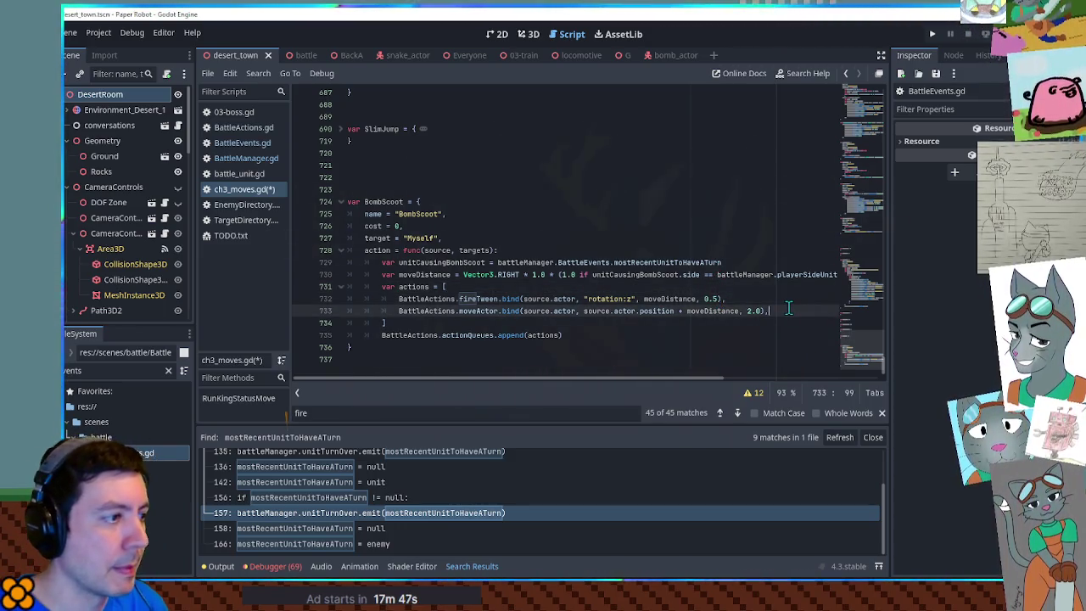
double_click(438, 310)
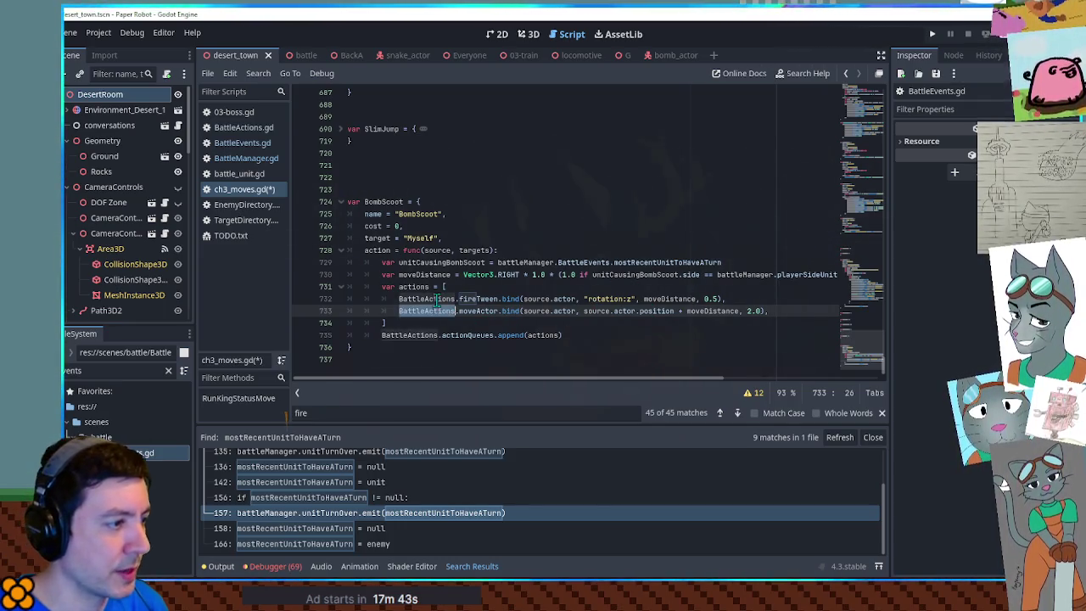
double_click(376, 201)
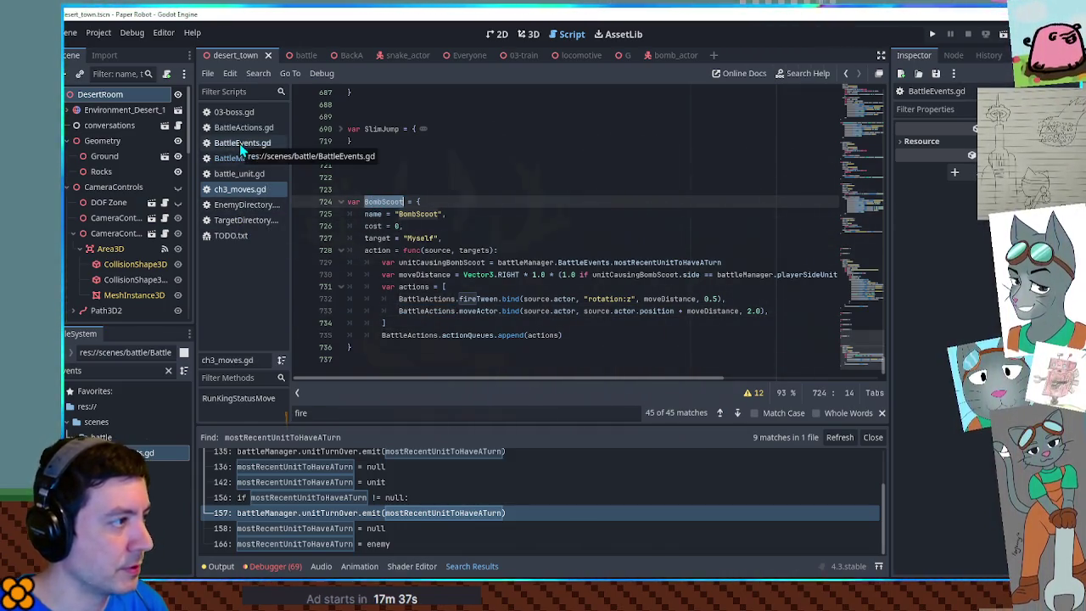
middle_click(274, 143)
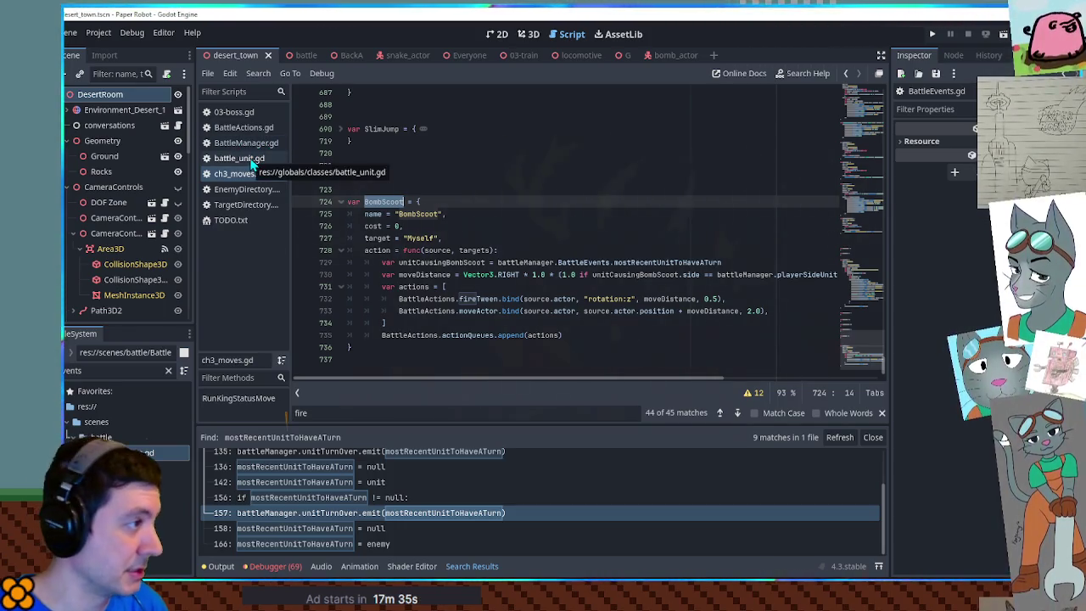
middle_click(252, 163)
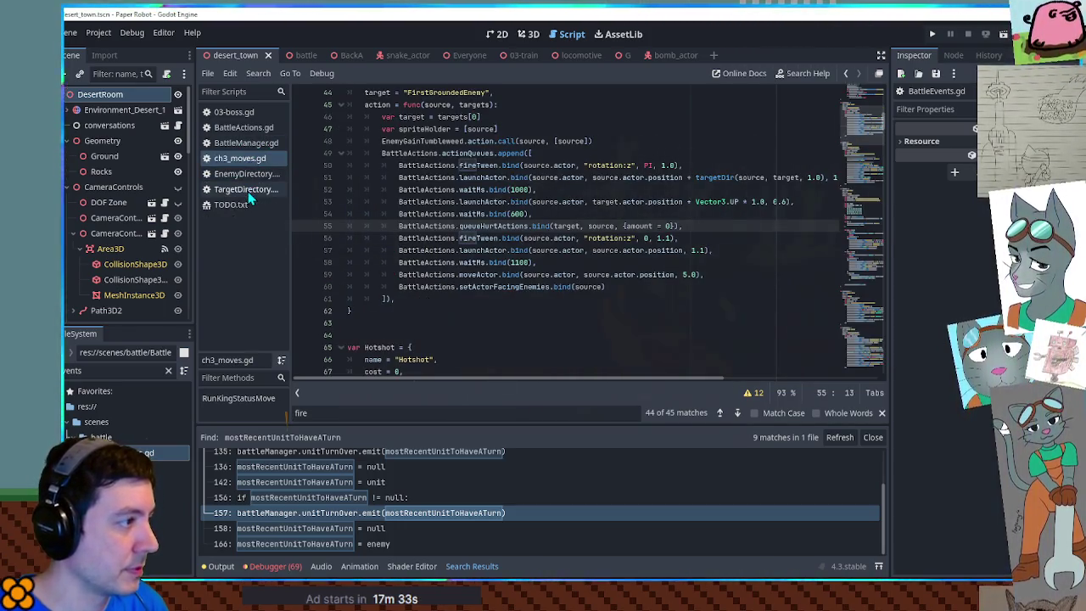
- In 03-boss.gd, replace pass in onBattleBegin with battleManager
left_click(248, 115)
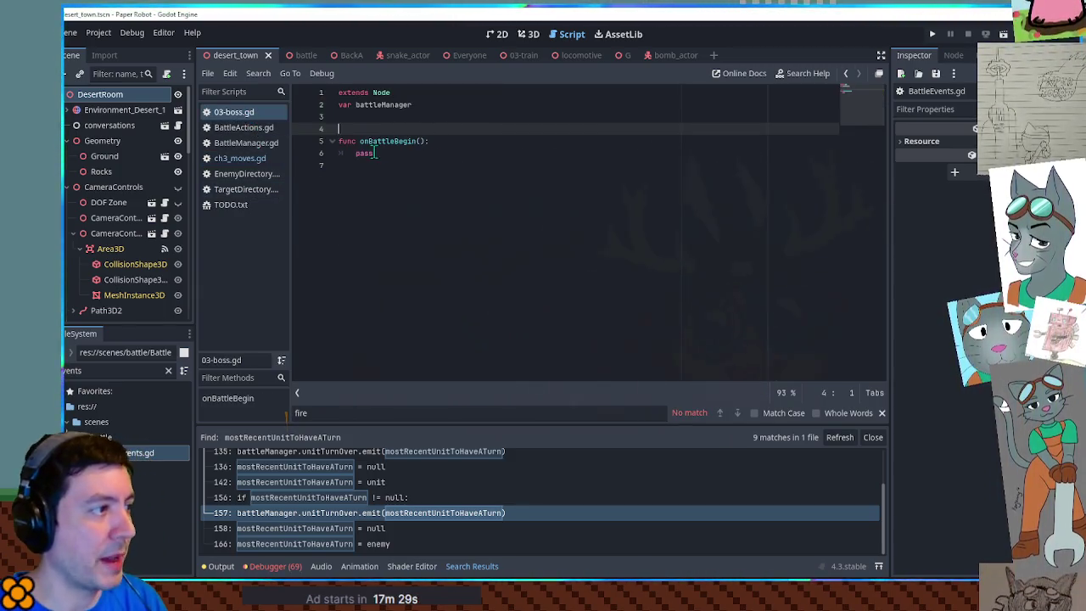
double_click(384, 105)
key("ctrl+c")
double_click(365, 153)
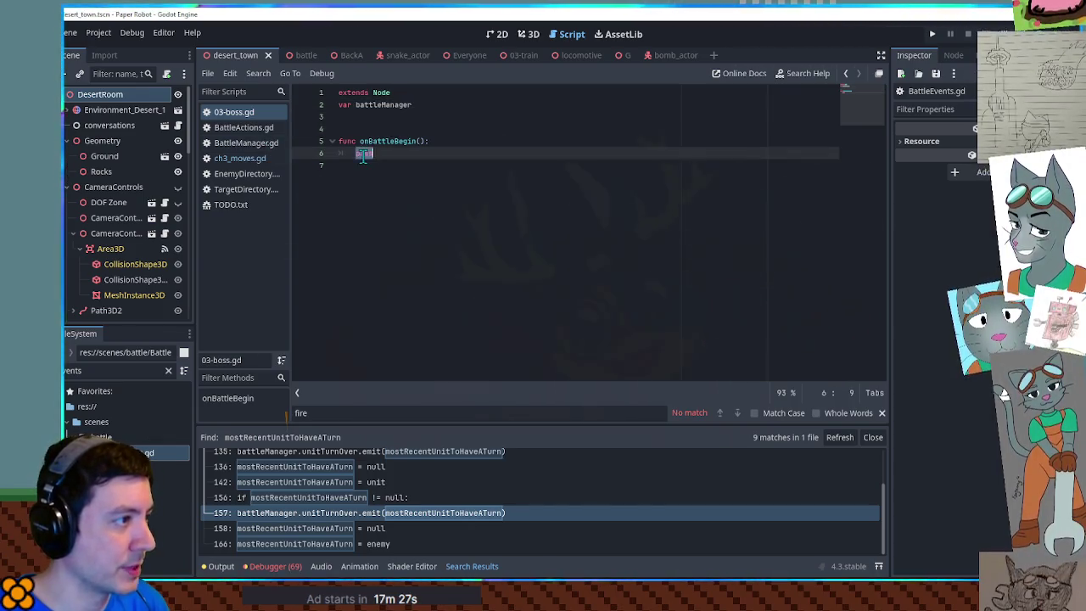
key("ctrl+v")
- Extend it to battleManager.barricades.append() using the name from BattleManager.gd, with a blank line above
left_click(242, 143)
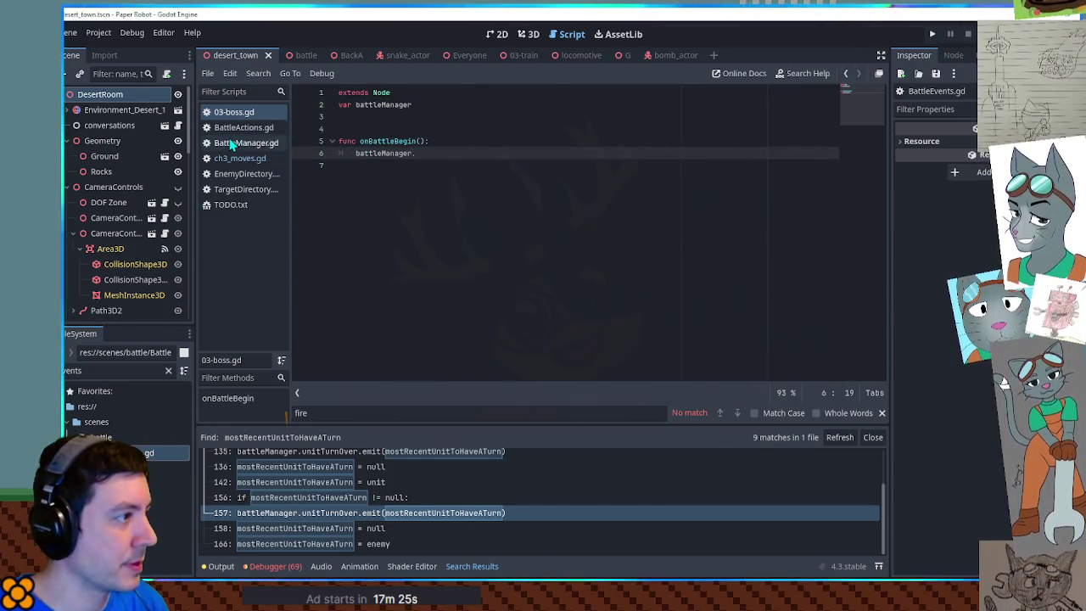
left_click_drag(877, 191, 862, 81)
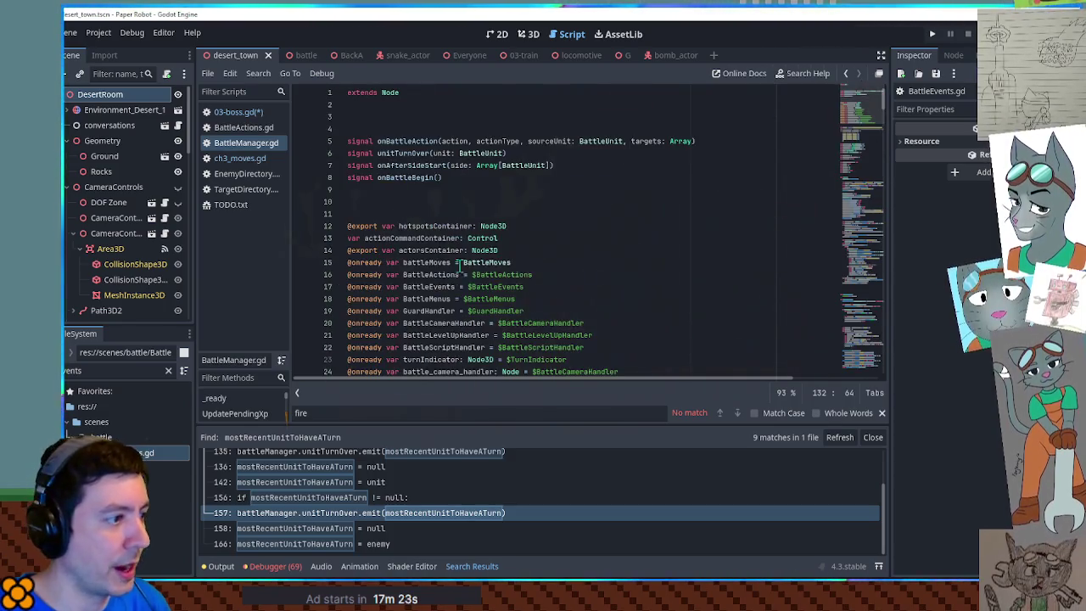
scroll(438, 258, "down", 7)
scroll(439, 258, "down", 3)
double_click(386, 226)
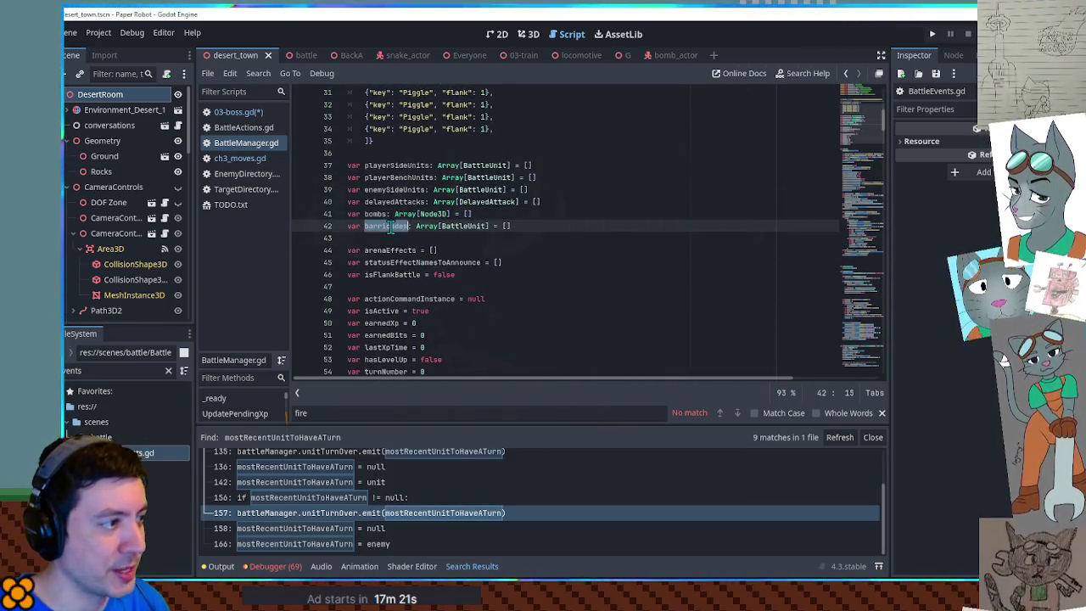
left_click(236, 115)
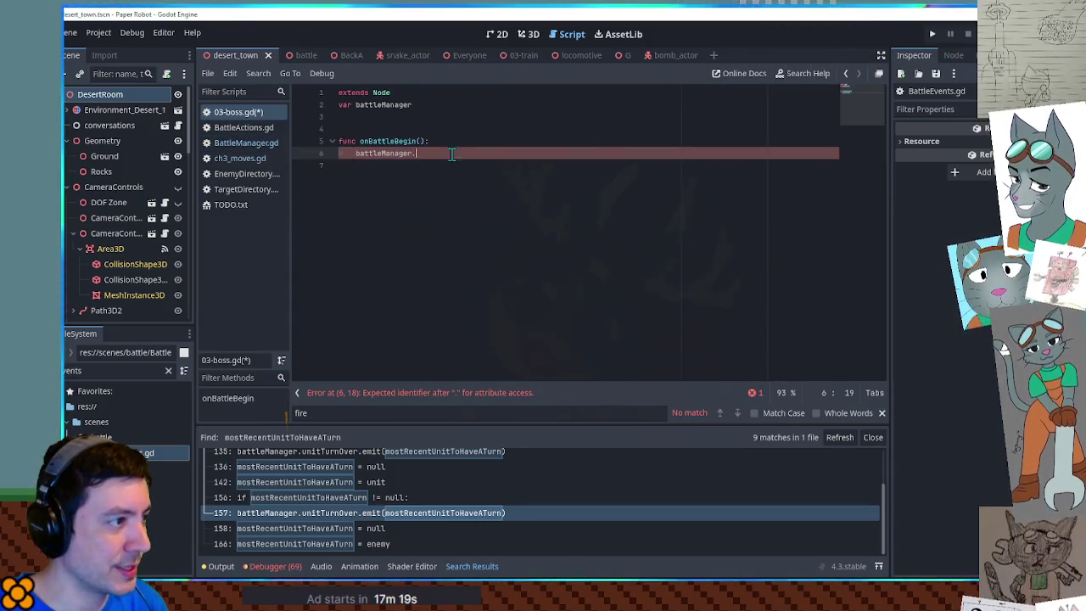
key("ctrl+v")
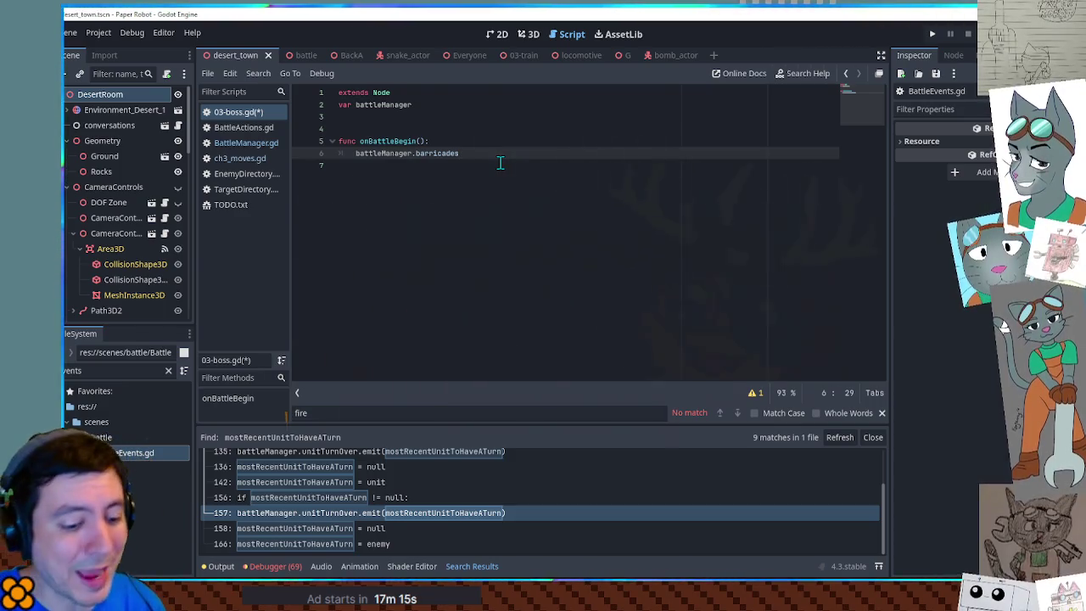
type(".append(")
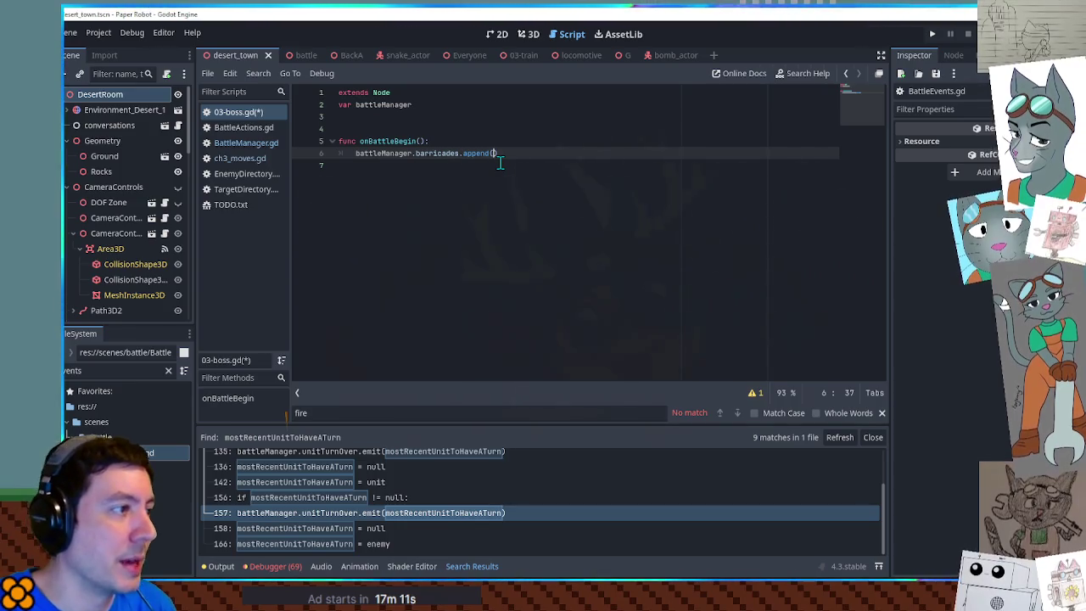
key("Up")
key("Return")
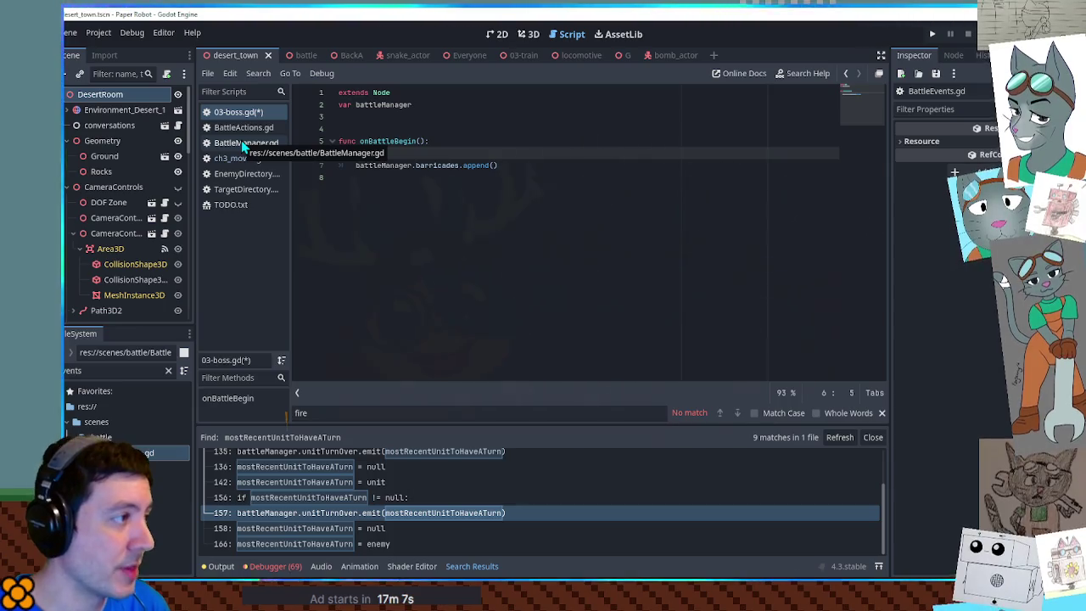
- Search BattleManager.gd for 'addan' and jump to the addAndInitializeUnit definition
left_click(241, 141)
key("ctrl+f")
type("add")
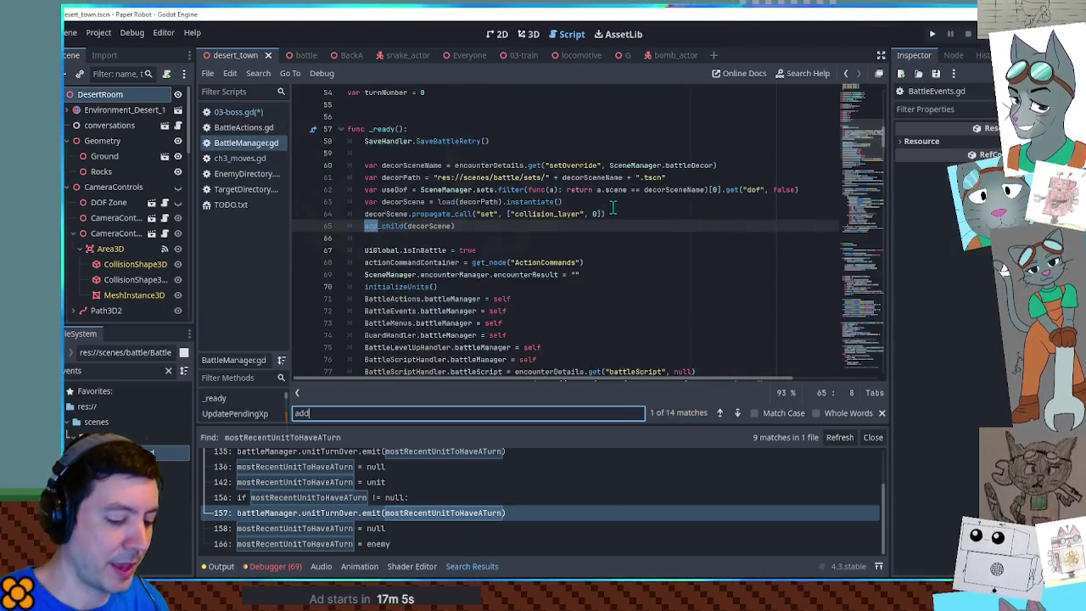
type("an")
double_click(490, 226)
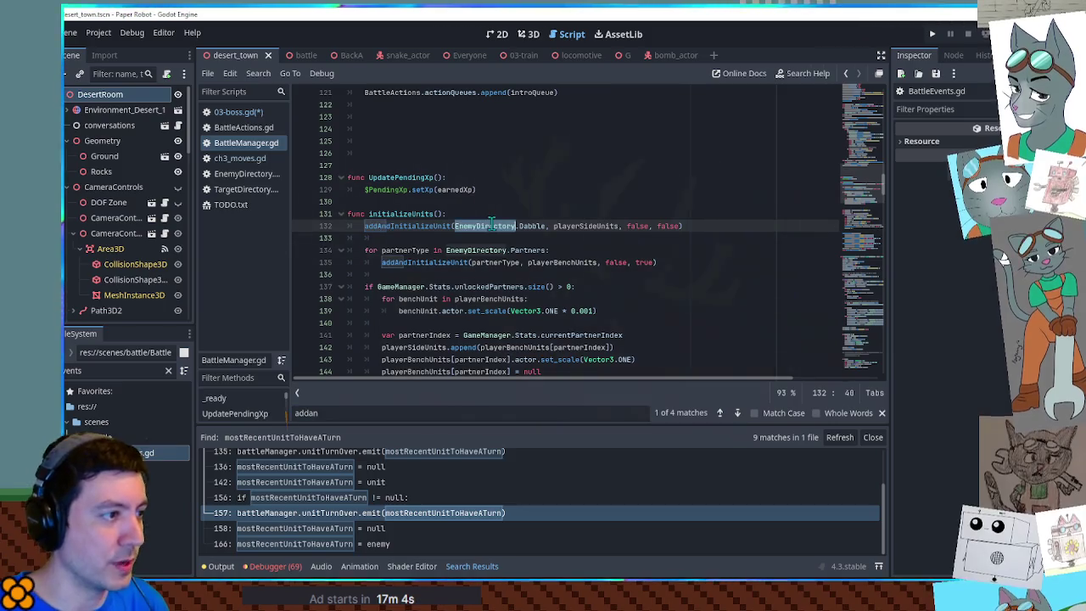
left_click(414, 227, "ctrl")
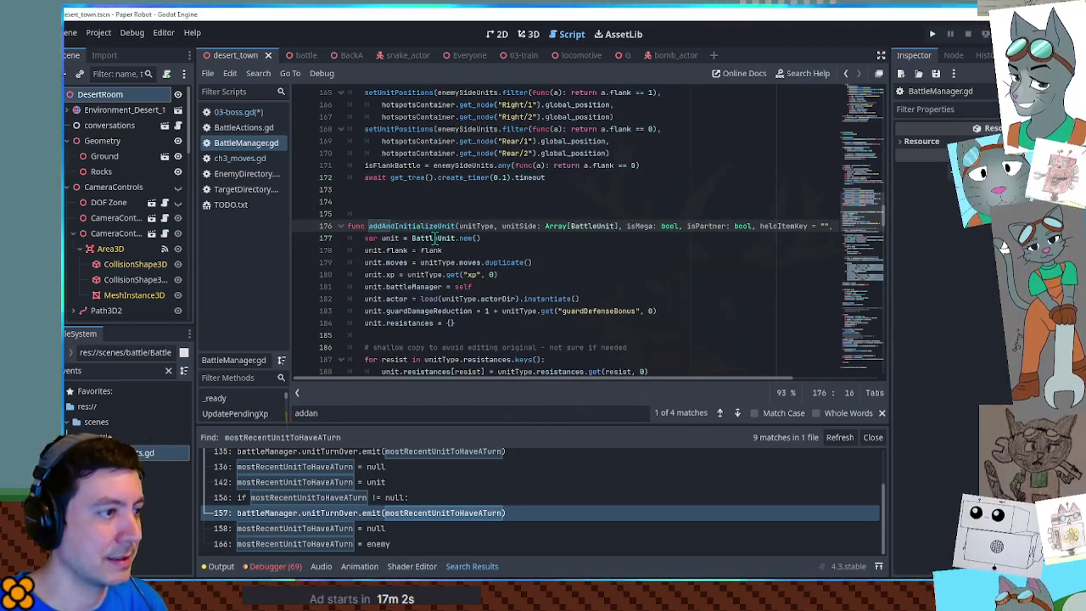
- Review its parameters and copy the signature up to isPartner: bool, returning to 03-boss.gd
double_click(520, 226)
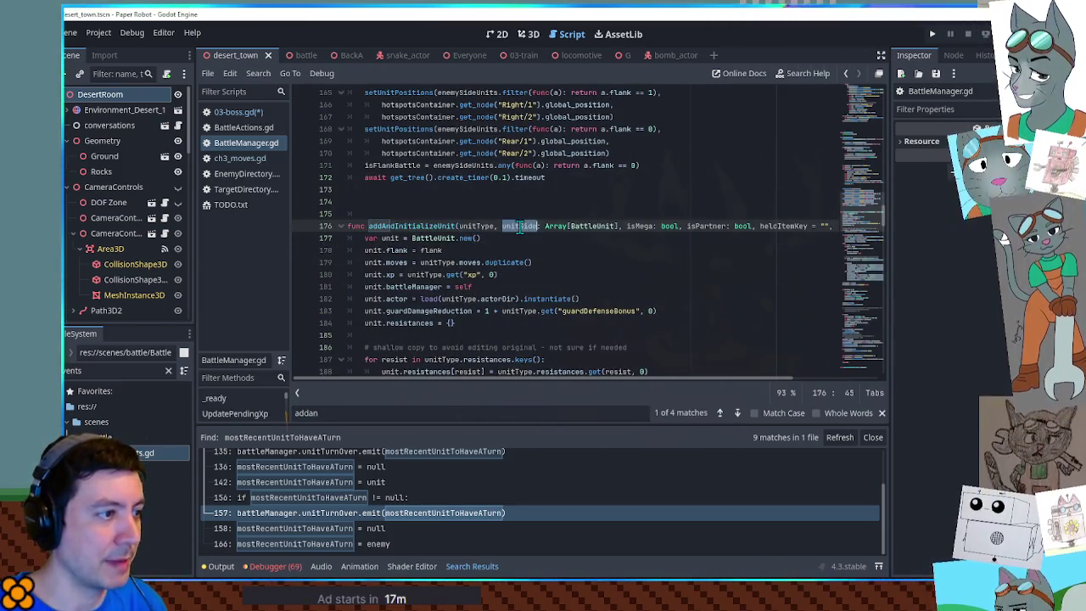
double_click(641, 225)
double_click(707, 226)
double_click(787, 226)
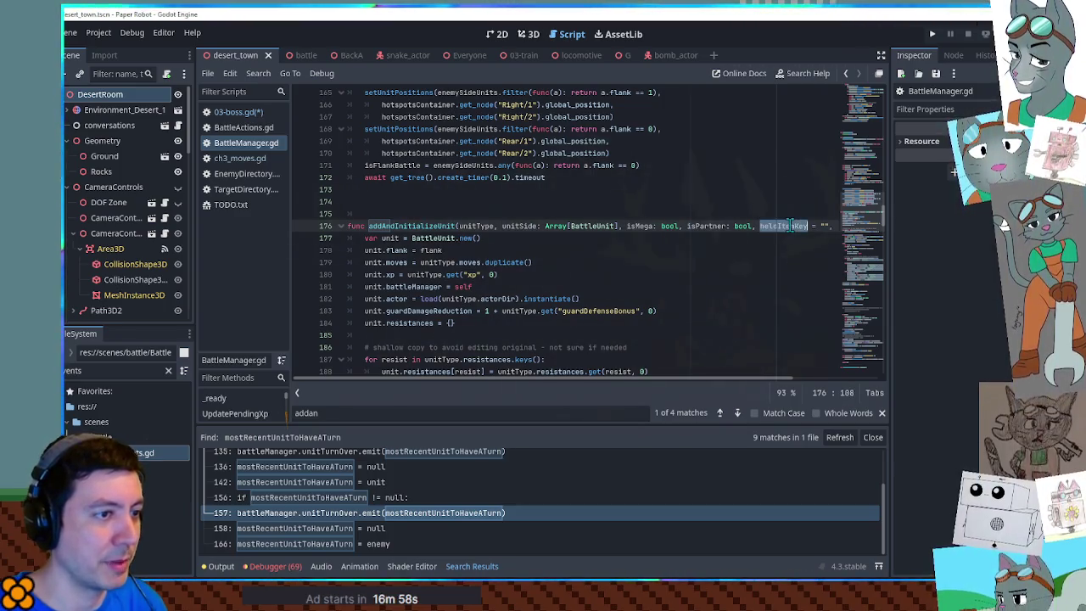
left_click(809, 225)
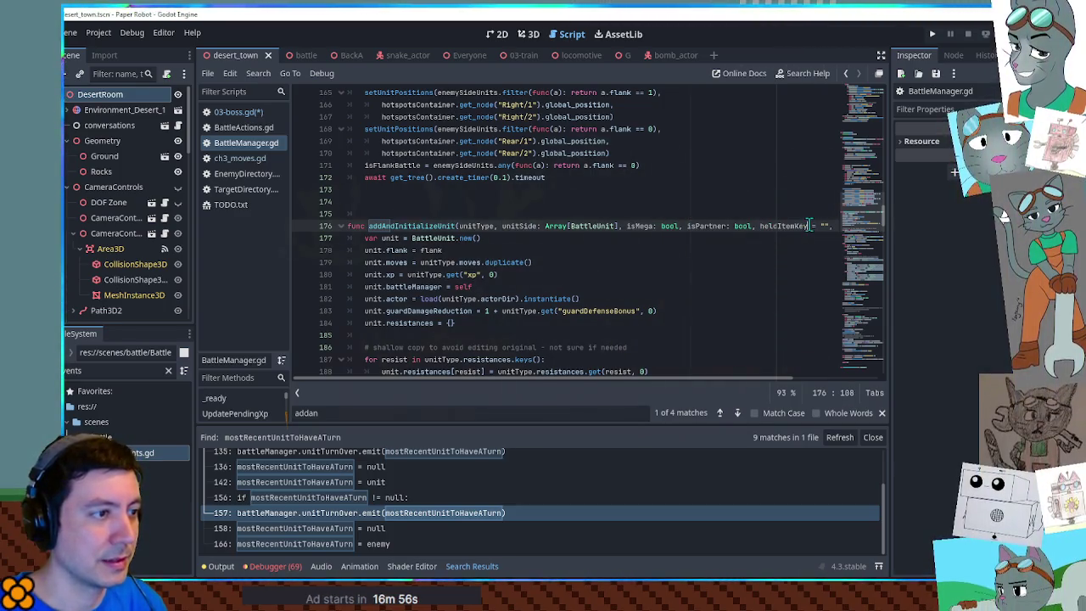
double_click(693, 225)
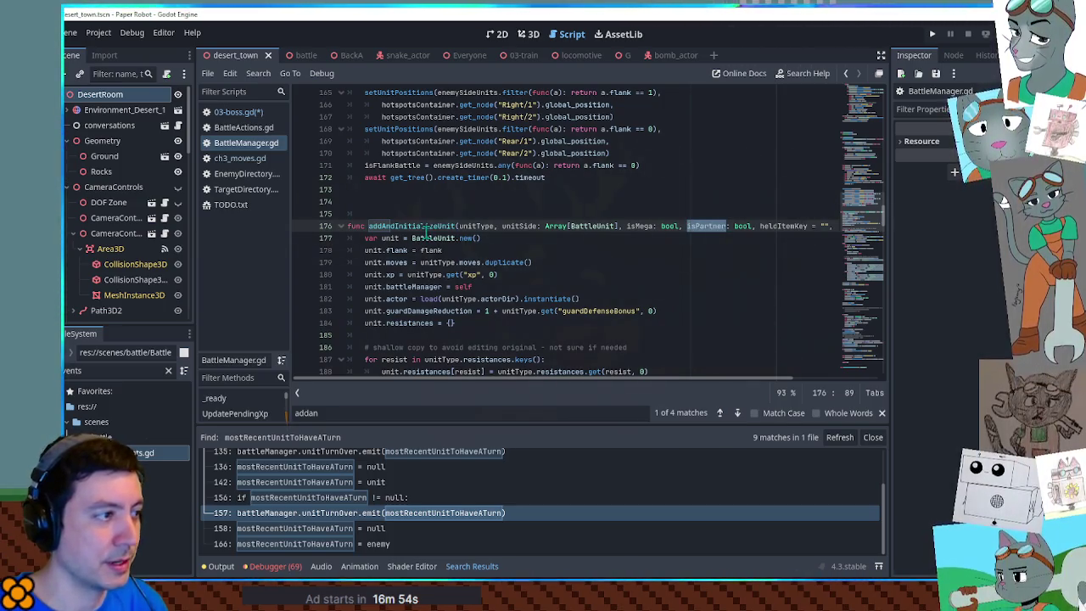
double_click(426, 226)
left_click_drag(426, 226, 755, 229)
key("ctrl+c")
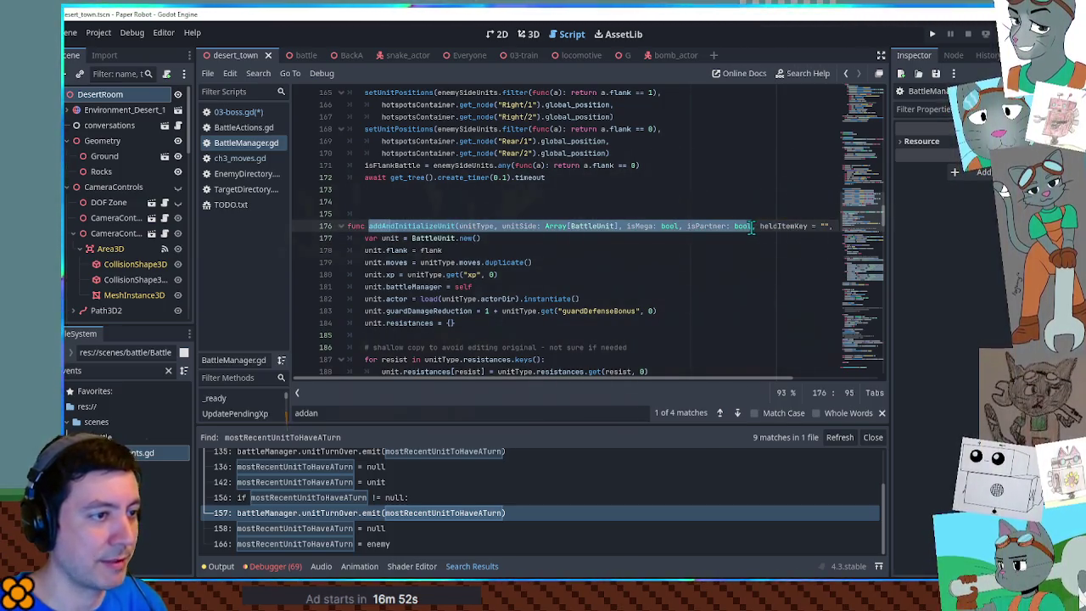
left_click(253, 116)
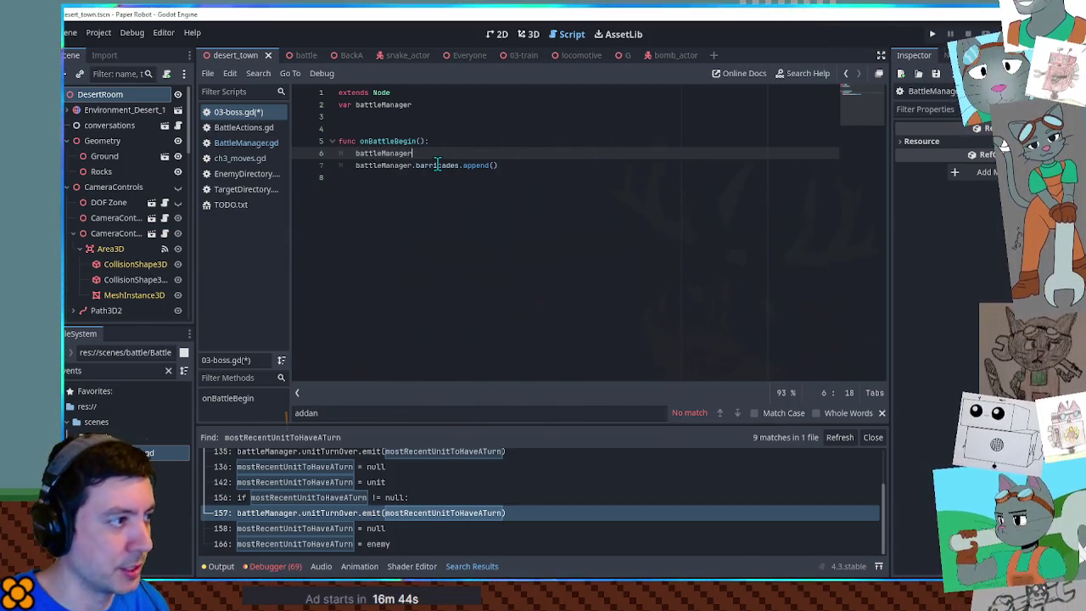
- Paste the addAndInitializeUnit signature and set the unit type to EnemyDirectory.TrainBomb
key("ctrl+v")
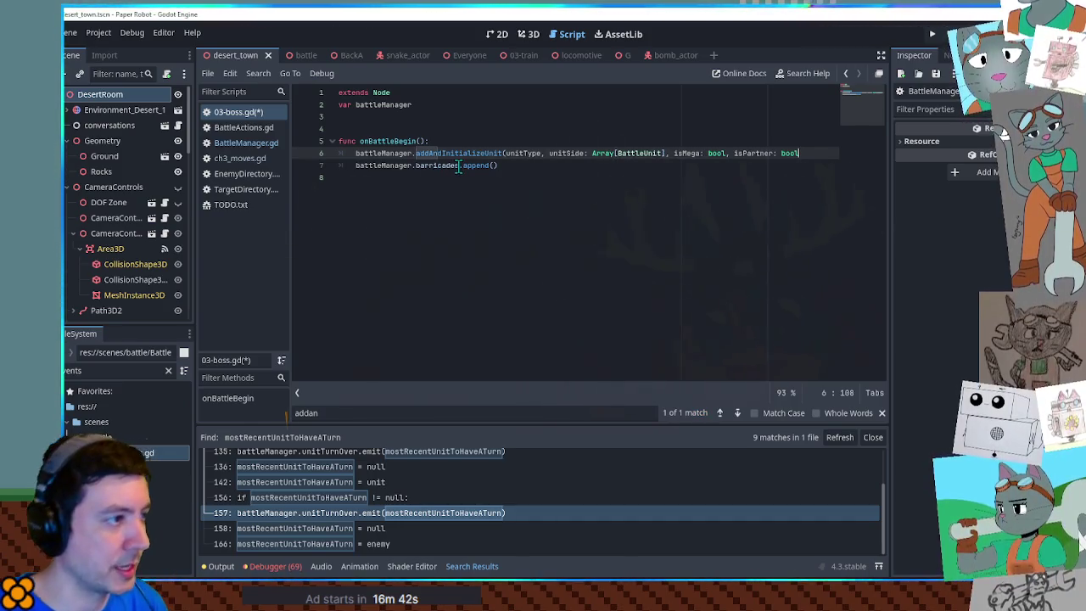
double_click(522, 152)
type("Ene")
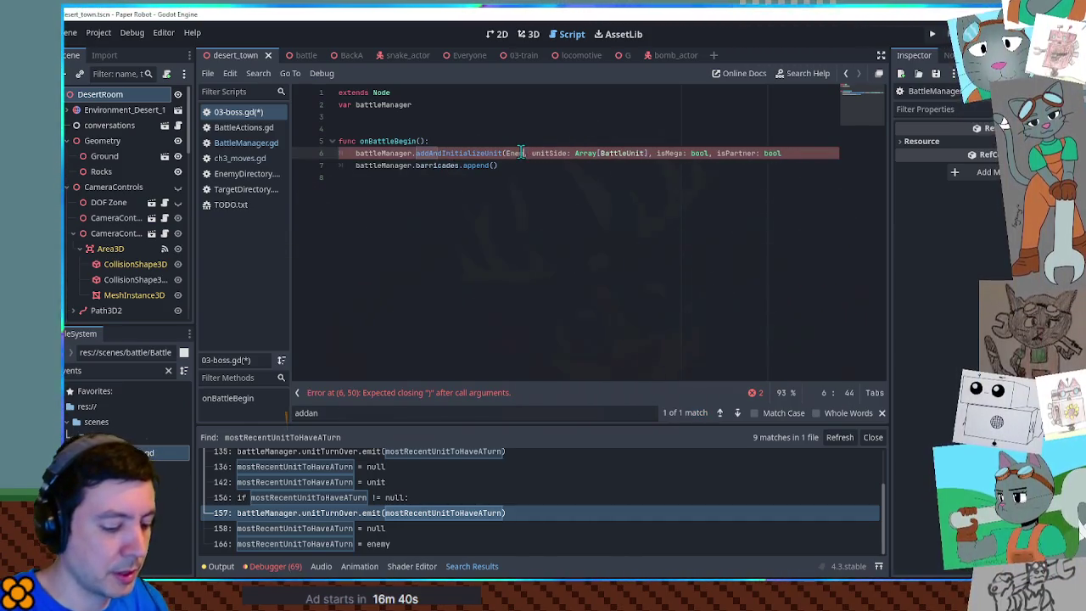
type("myDir")
key("Return")
type(".")
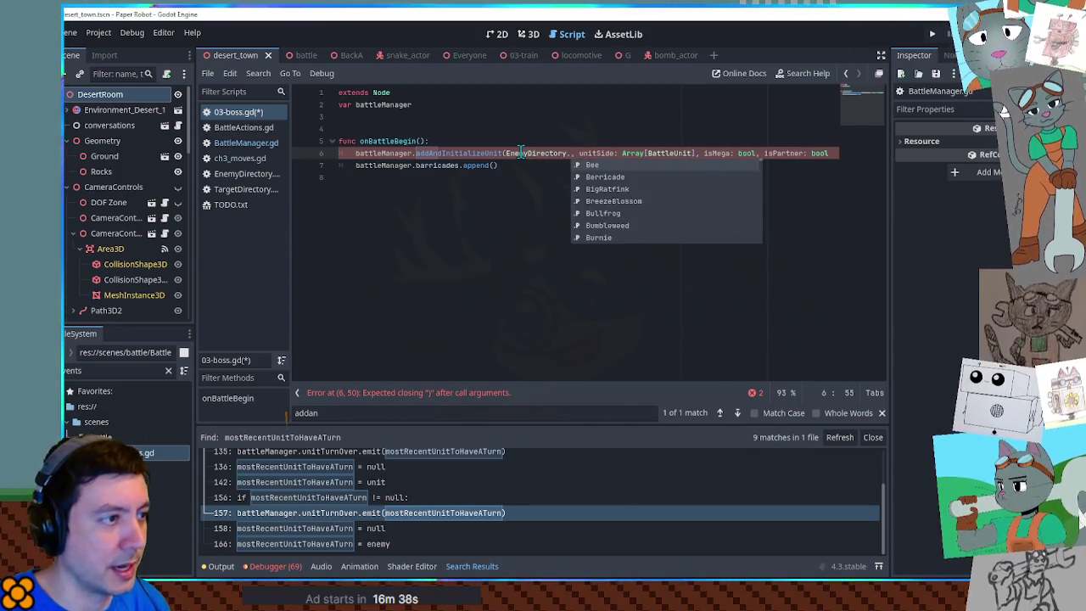
type("Train")
key("Return")
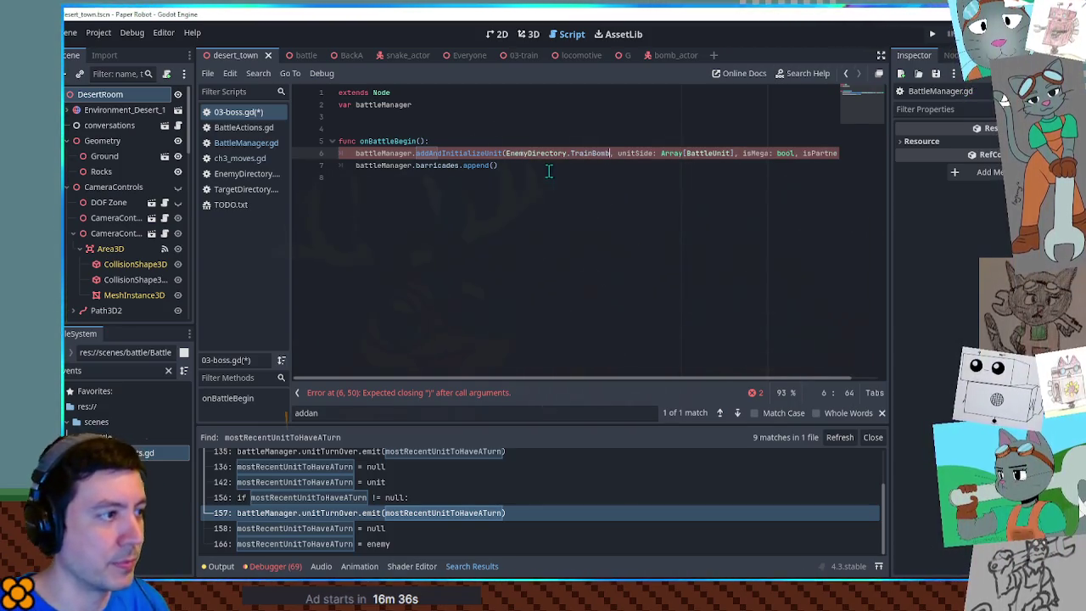
- Pass battleManager.barricades as the side plus false, false, then view the function's definition
left_click_drag(356, 165, 461, 165)
key("ctrl+c")
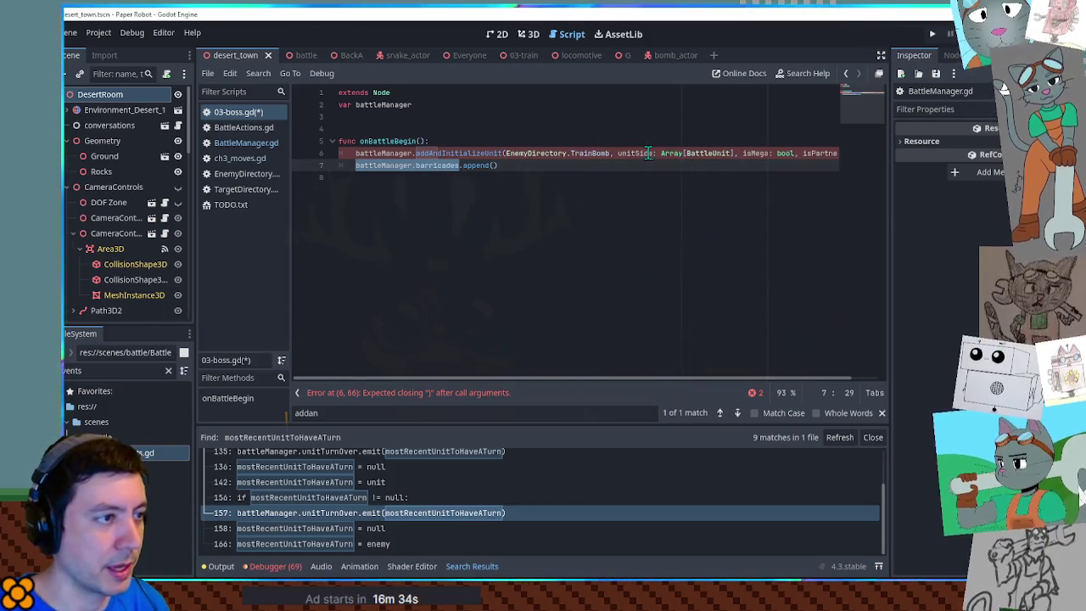
left_click_drag(647, 152, 868, 152)
key("ctrl+v")
type(", fa")
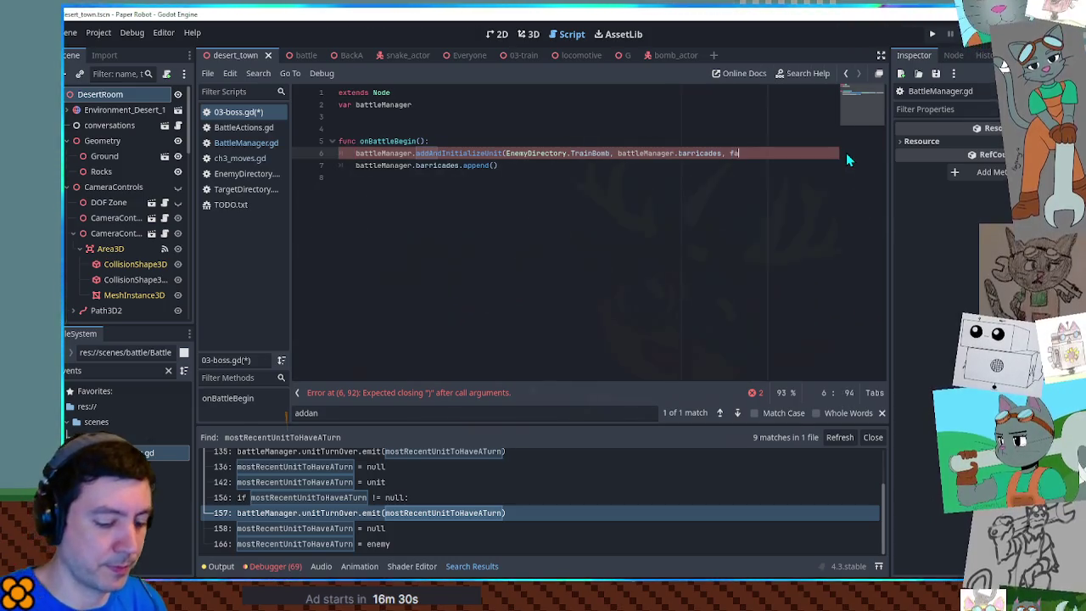
type("lse, false)")
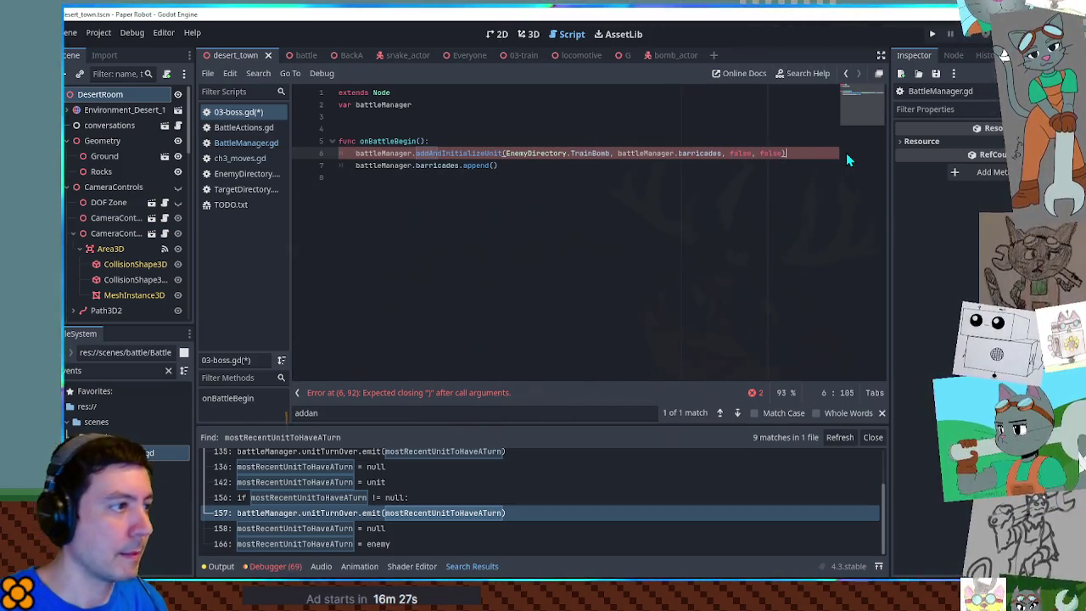
left_click(464, 154)
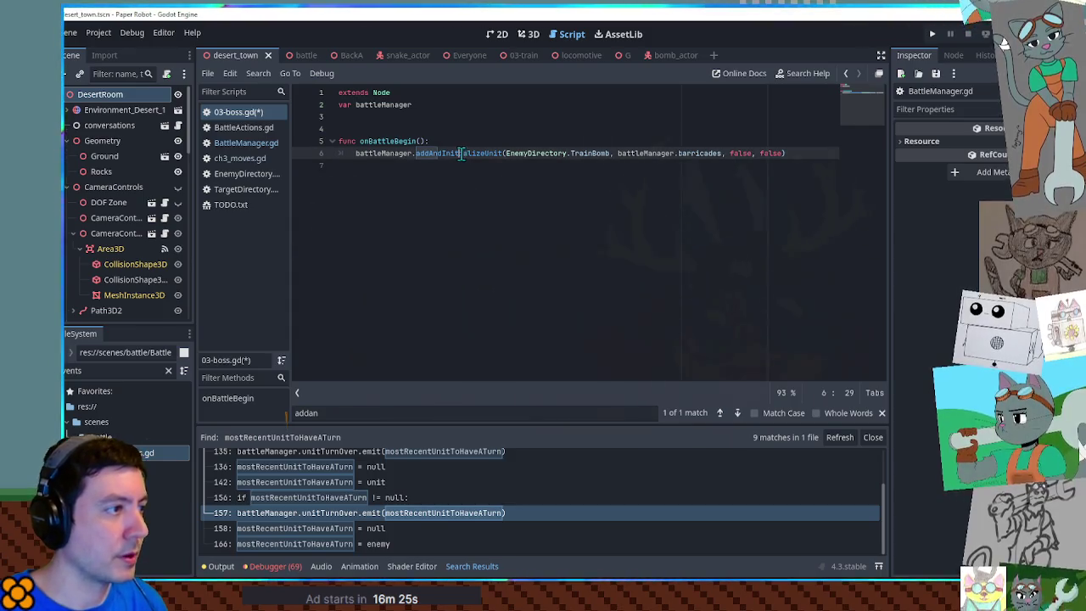
left_click(460, 154, "ctrl")
- Store the addAndInitializeUnit result in 'var unit =' and save 03-boss.gd
left_click(447, 228)
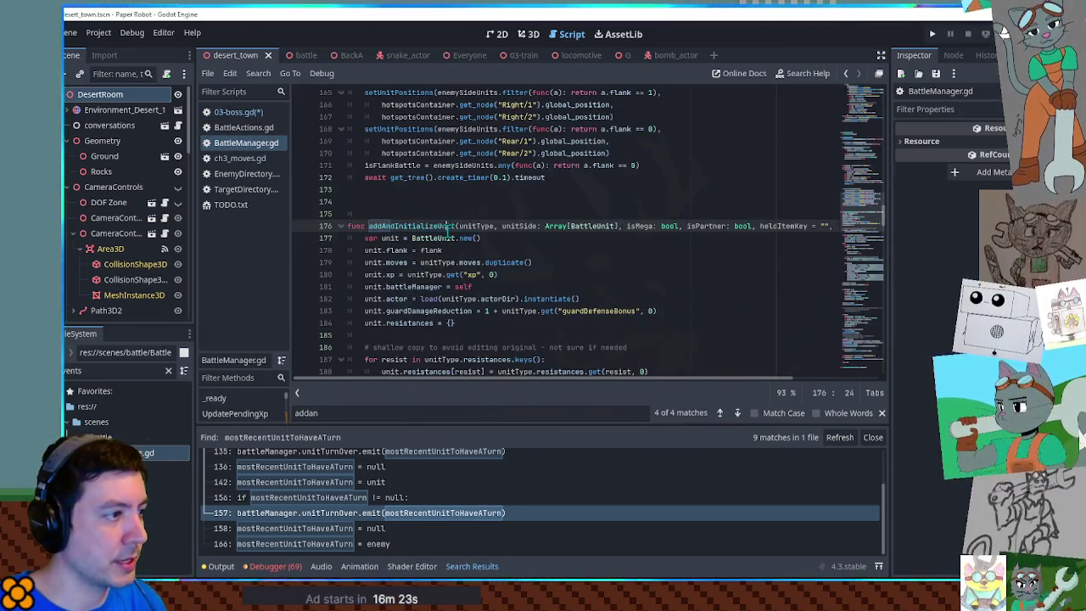
scroll(426, 229, "down", 20)
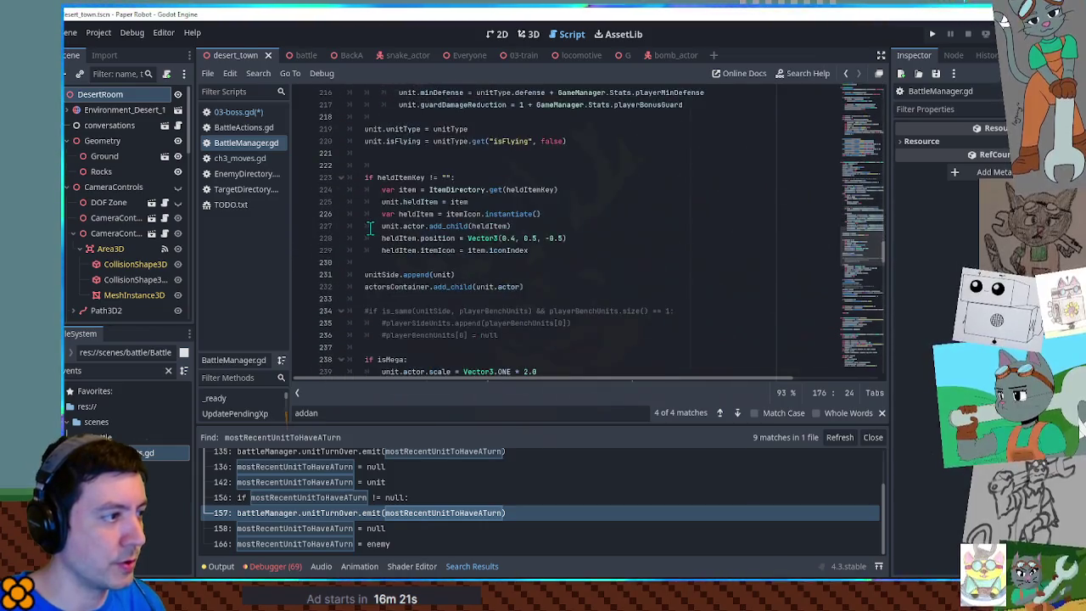
scroll(370, 229, "down", 9)
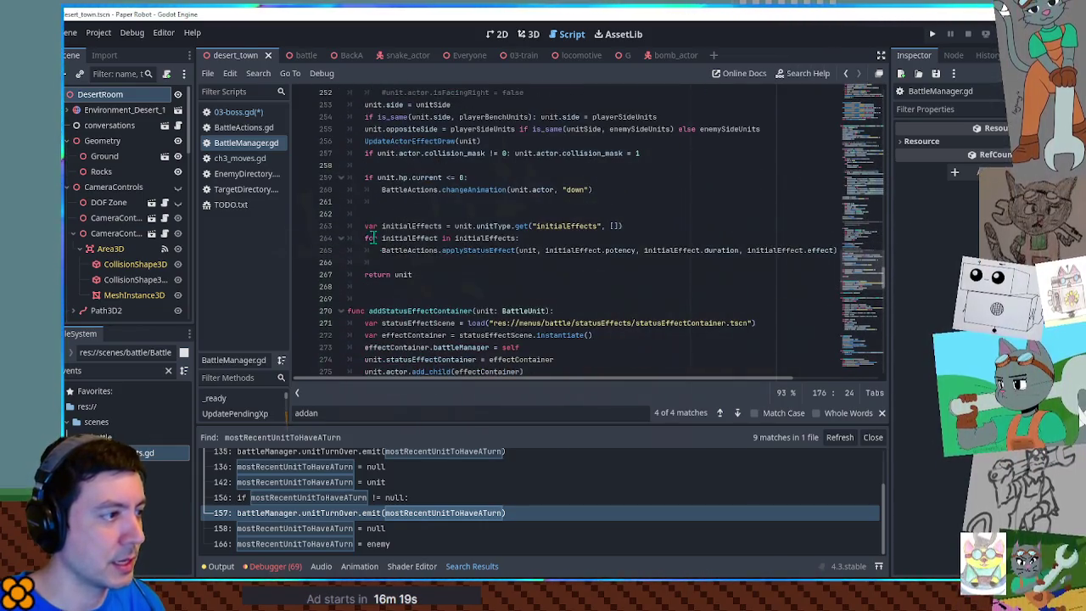
left_click(240, 112)
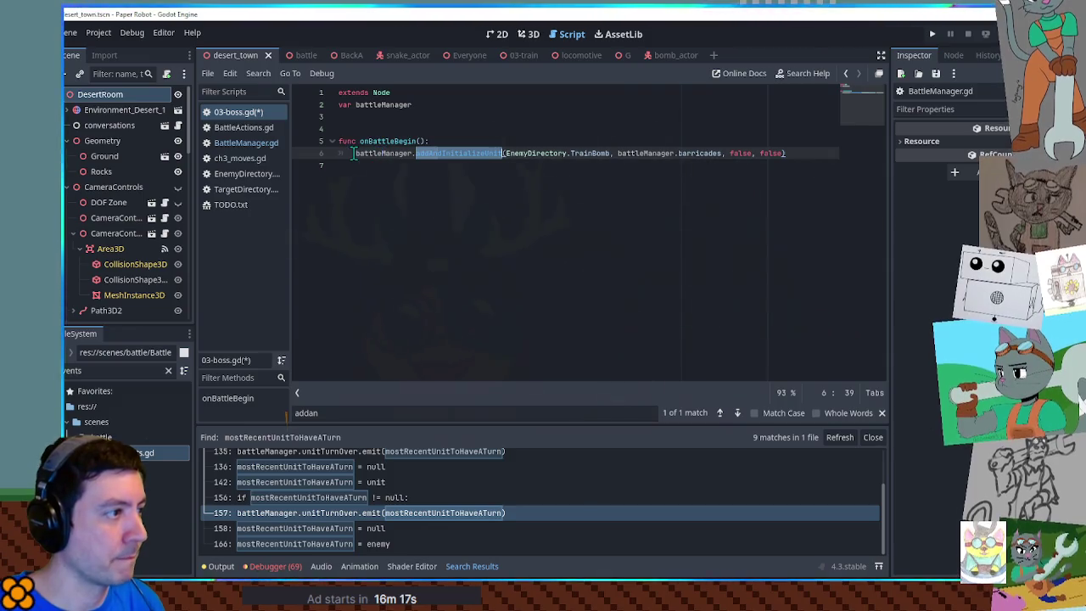
left_click(354, 154)
type("var unit =")
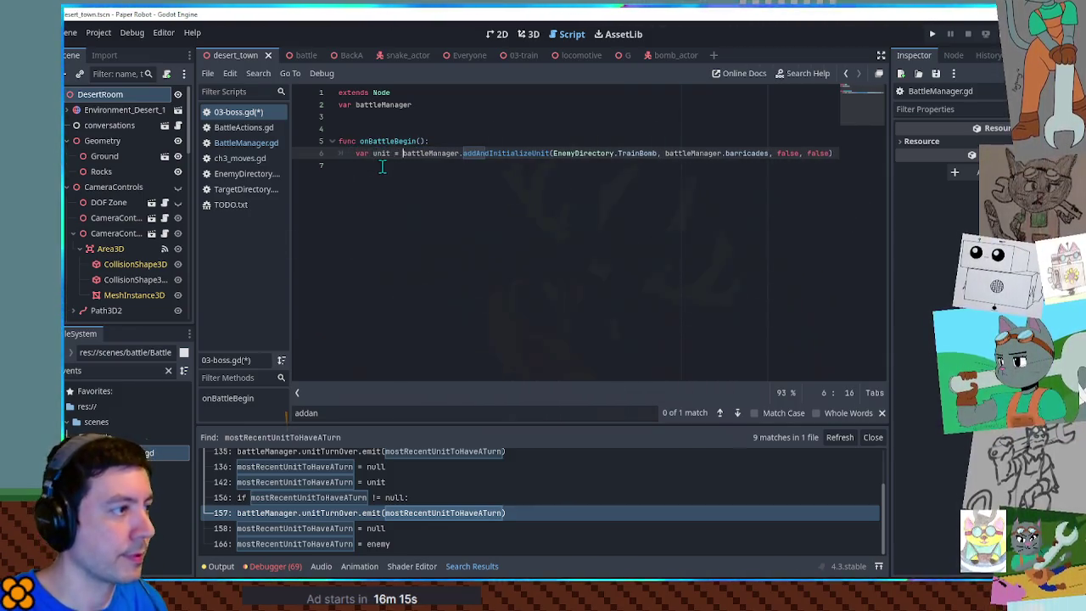
left_click(515, 153)
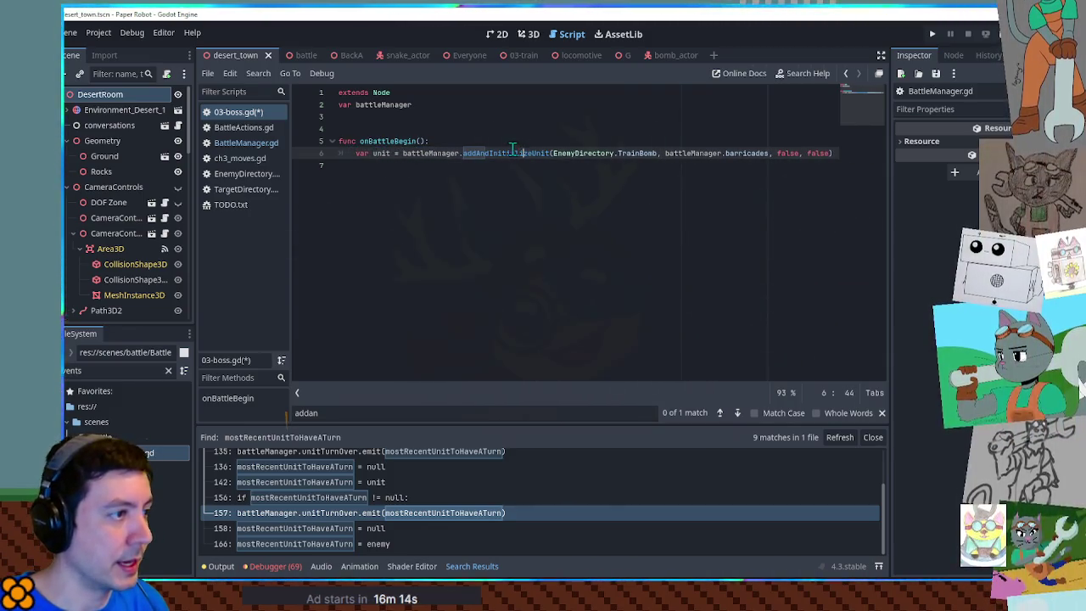
key("ctrl+s")
- Search BattleManager.gd for unit.actor and review its uses, including setUnitPositions
left_click(229, 145)
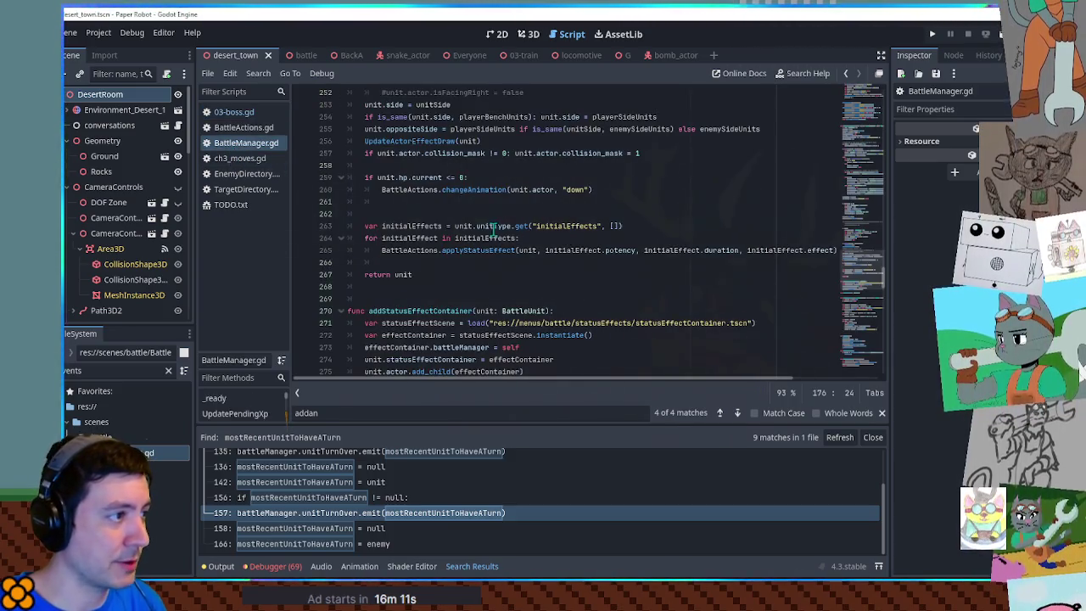
scroll(435, 212, "down", 5)
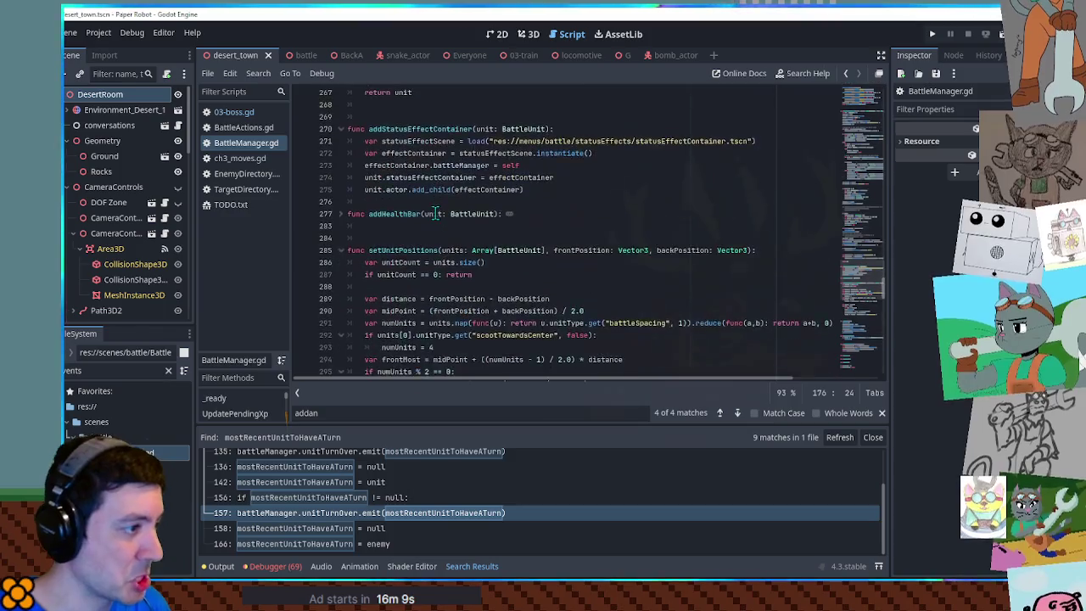
scroll(435, 212, "up", 15)
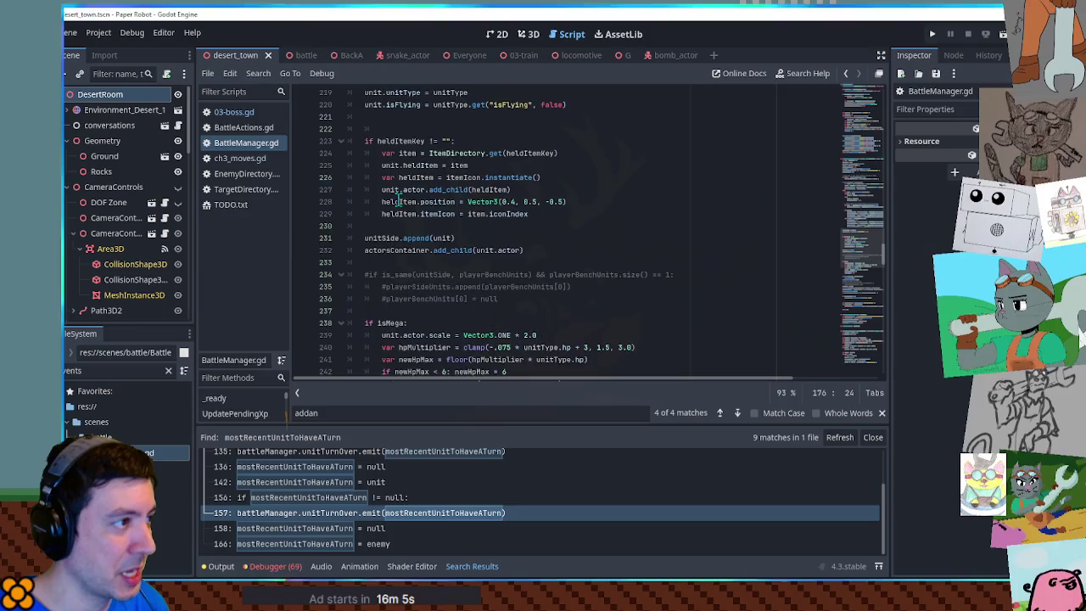
scroll(397, 201, "up", 4)
scroll(397, 201, "up", 4)
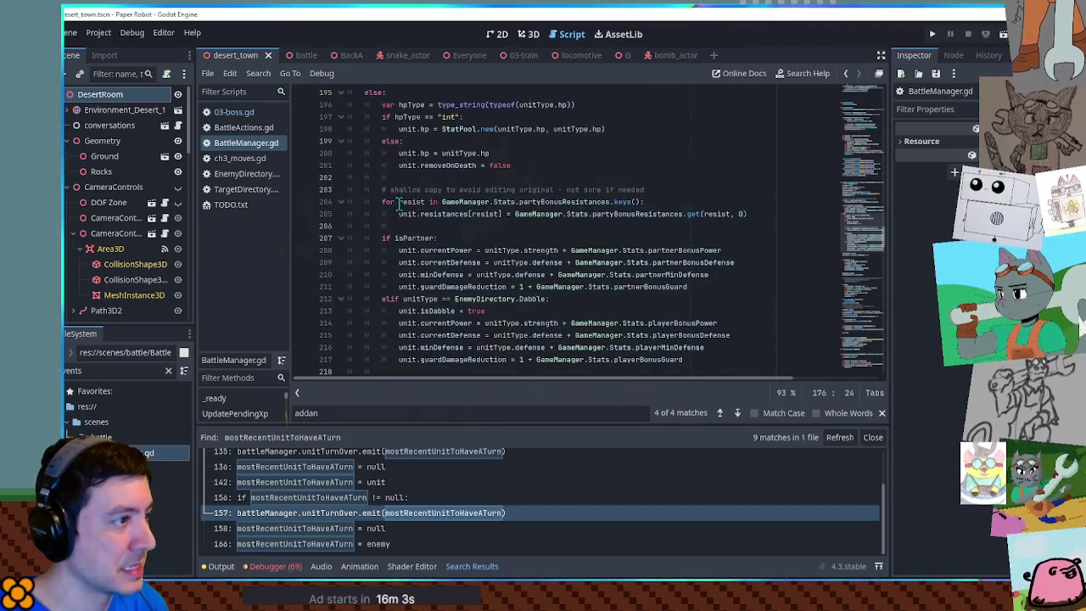
scroll(404, 207, "up", 7)
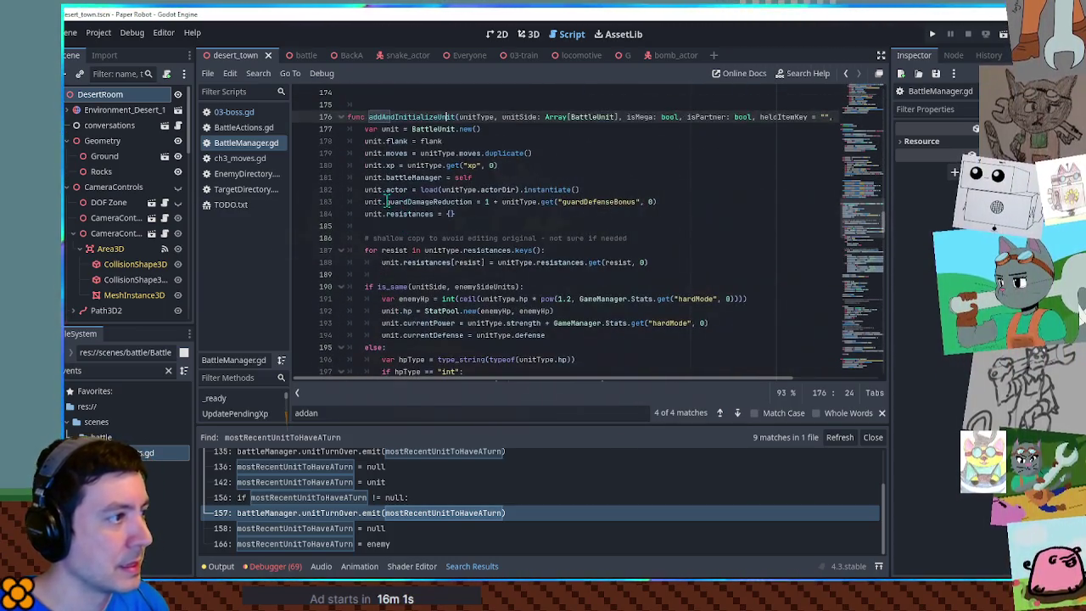
left_click_drag(366, 189, 408, 189)
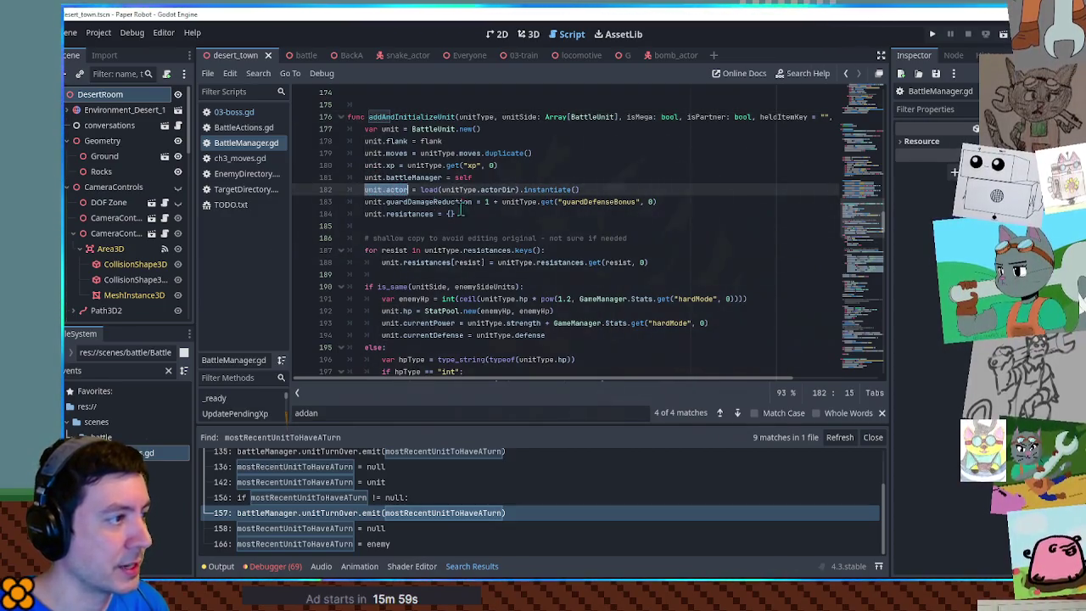
key("ctrl+f")
scroll(637, 201, "down", 2)
scroll(637, 201, "down", 10)
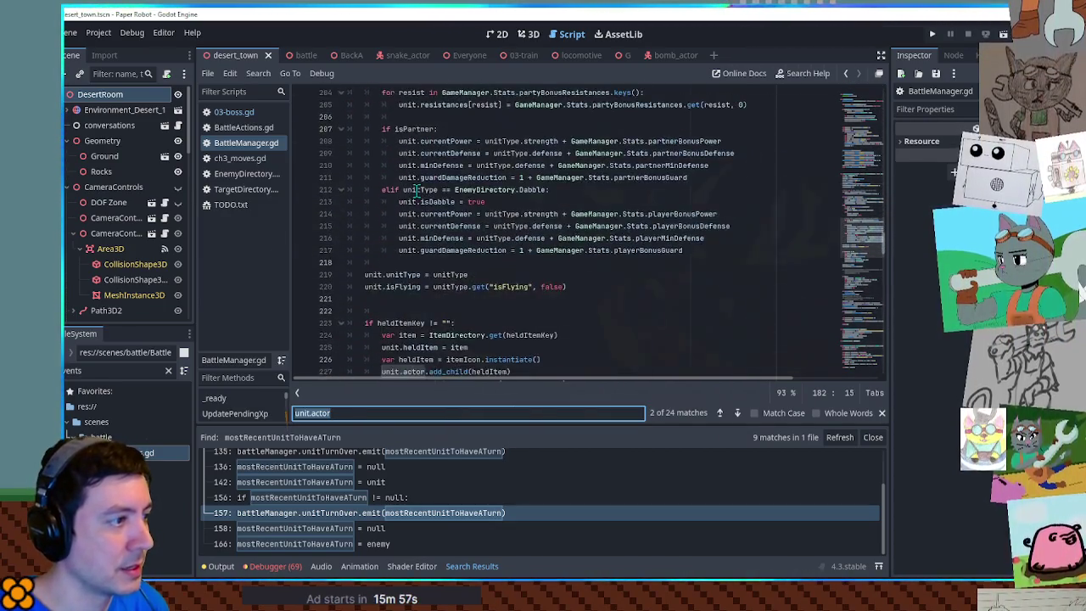
scroll(420, 197, "down", 3)
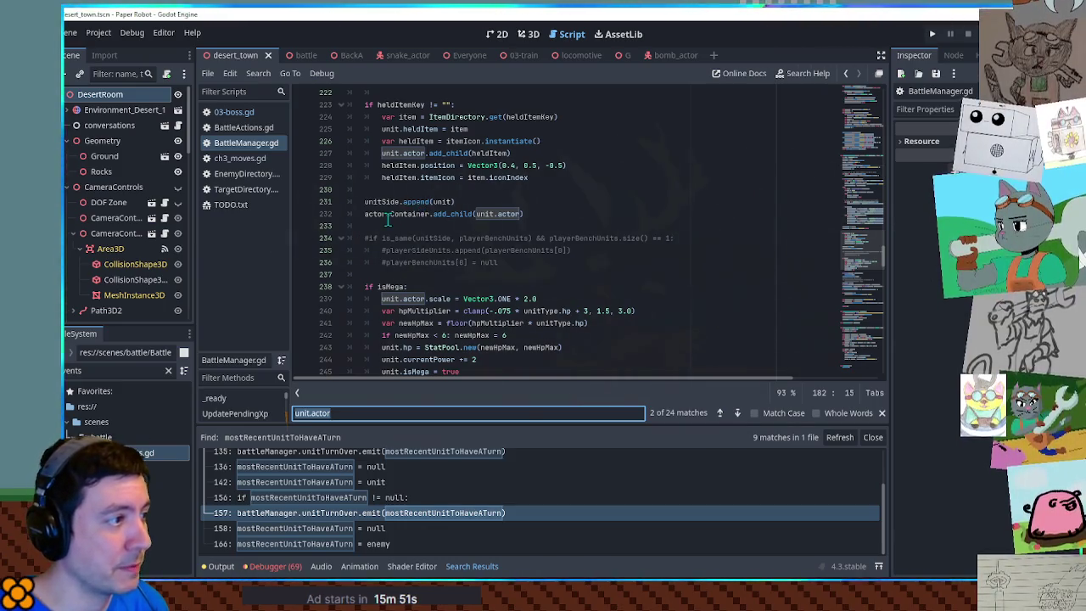
scroll(387, 219, "down", 9)
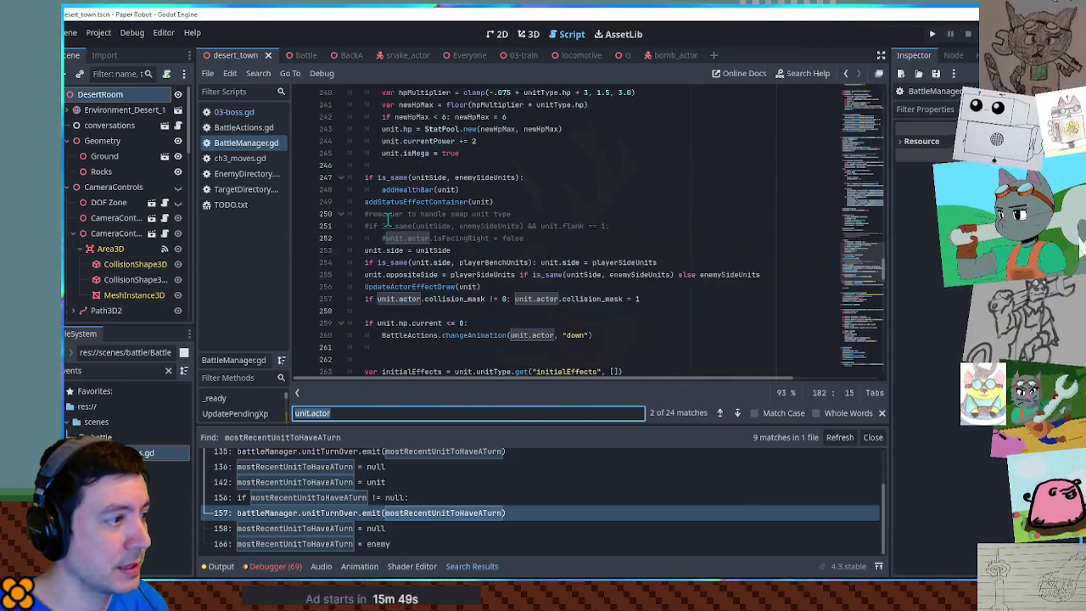
scroll(386, 219, "down", 4)
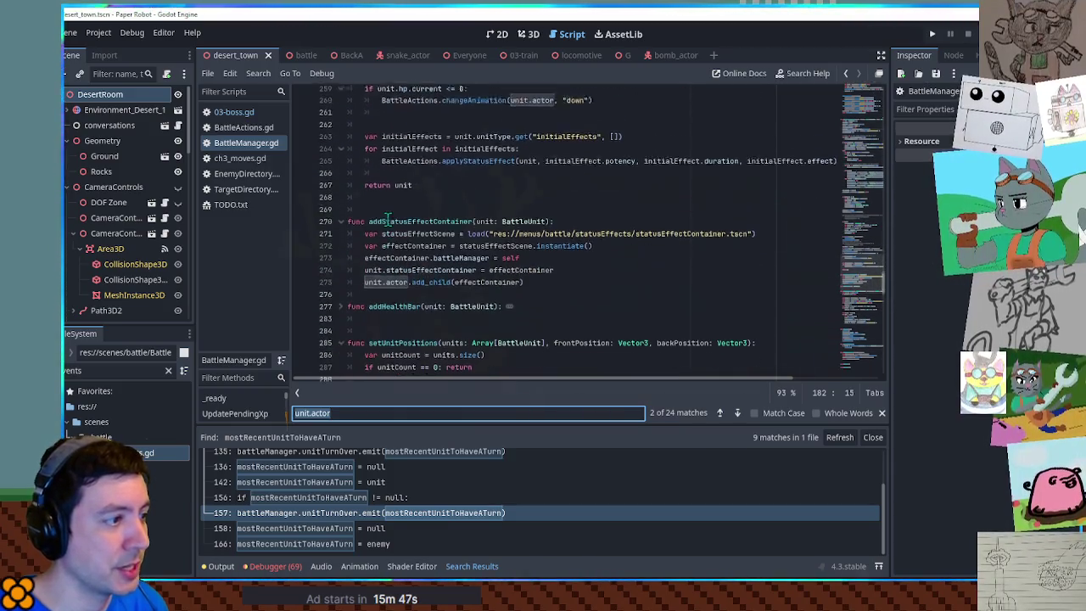
scroll(388, 220, "up", 6)
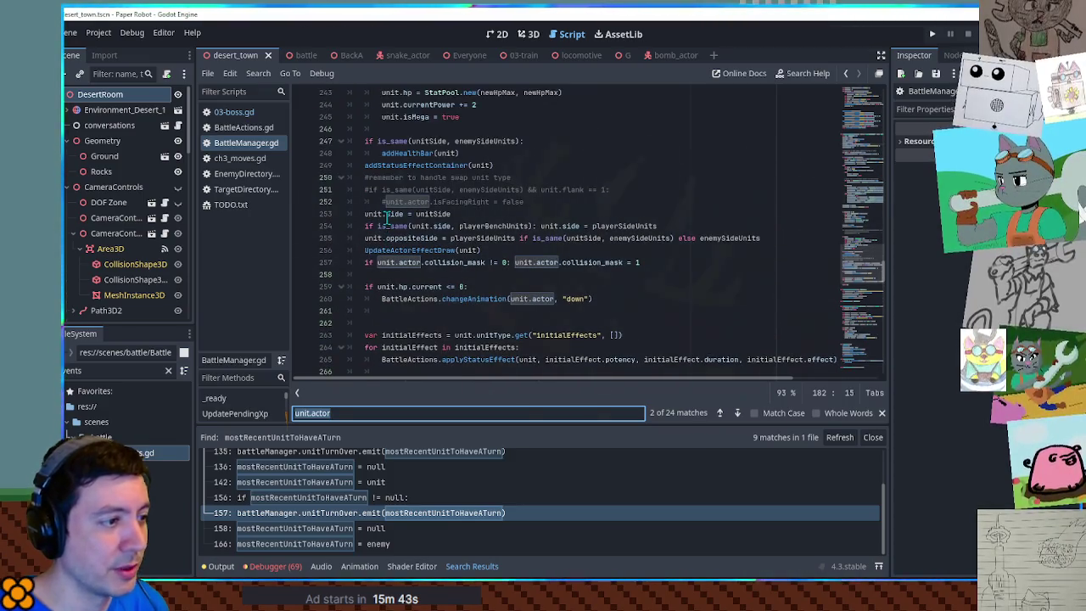
scroll(386, 219, "up", 18)
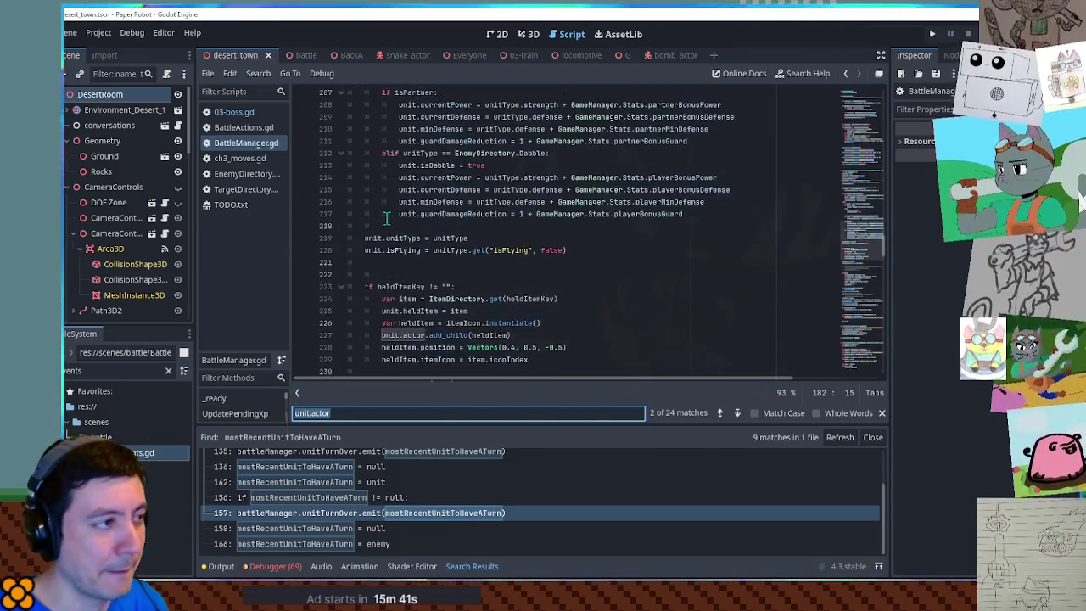
scroll(386, 219, "up", 20)
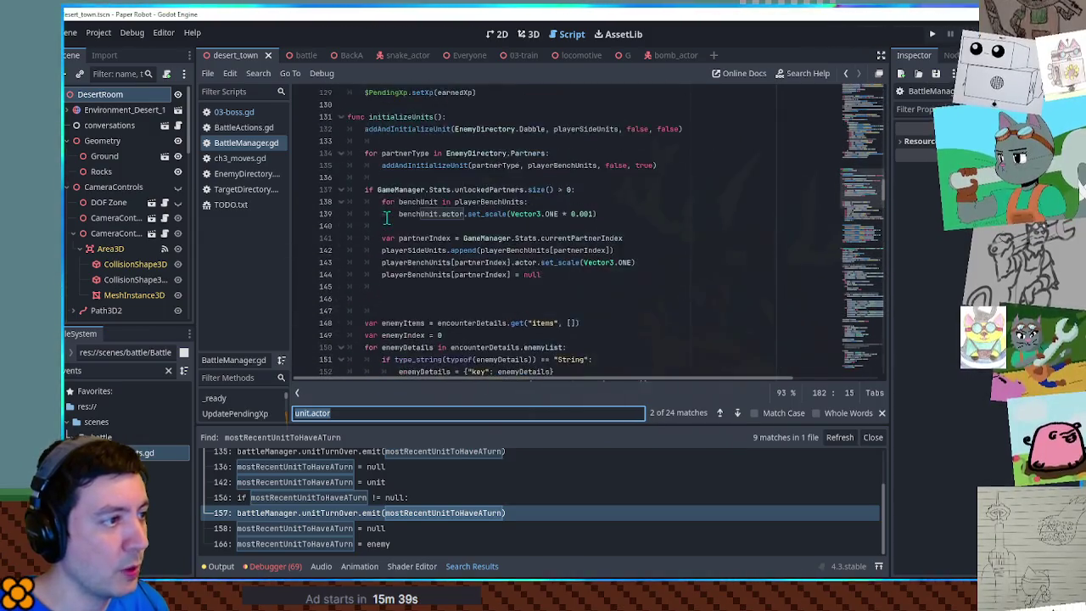
scroll(386, 219, "down", 18)
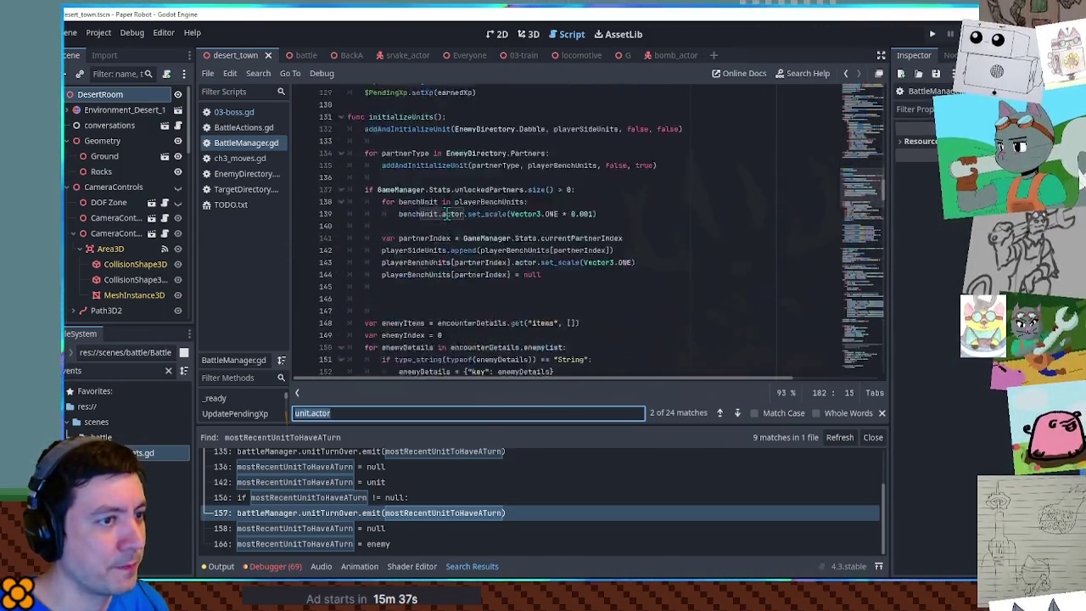
scroll(443, 211, "down", 20)
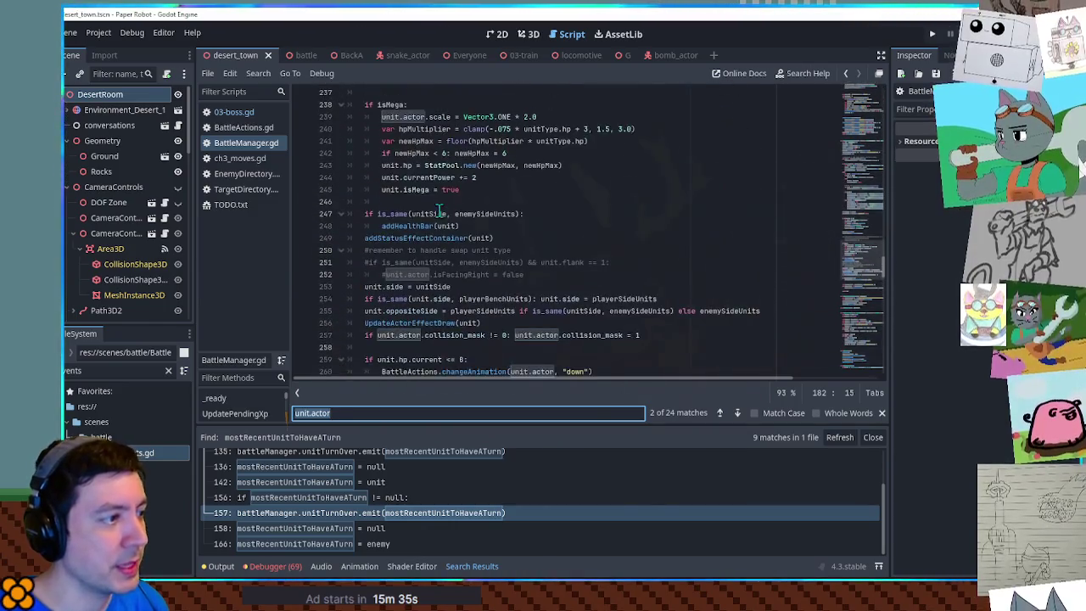
scroll(439, 210, "down", 5)
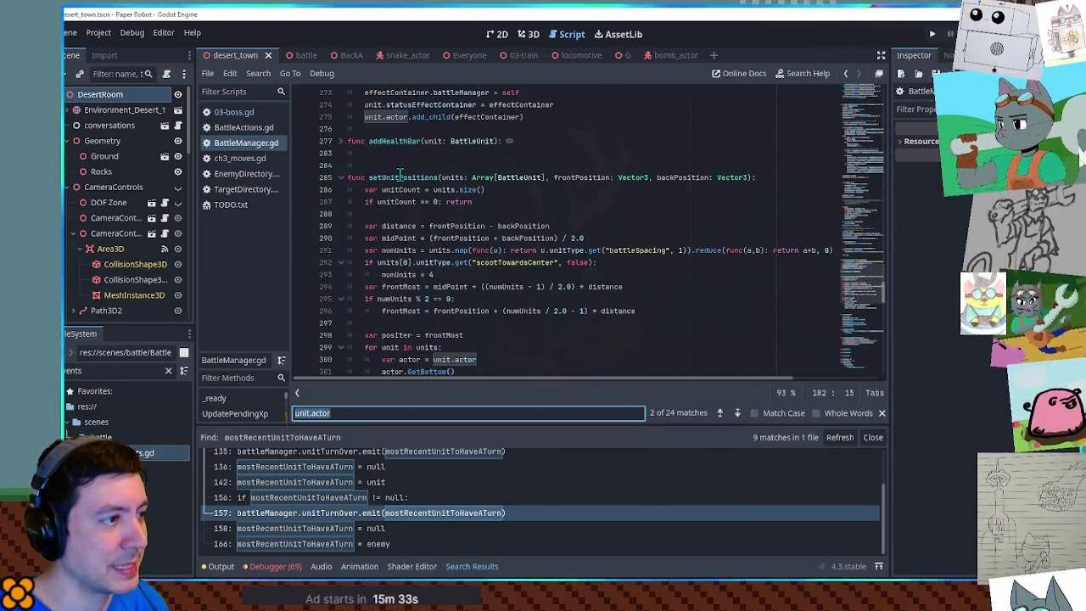
double_click(401, 177)
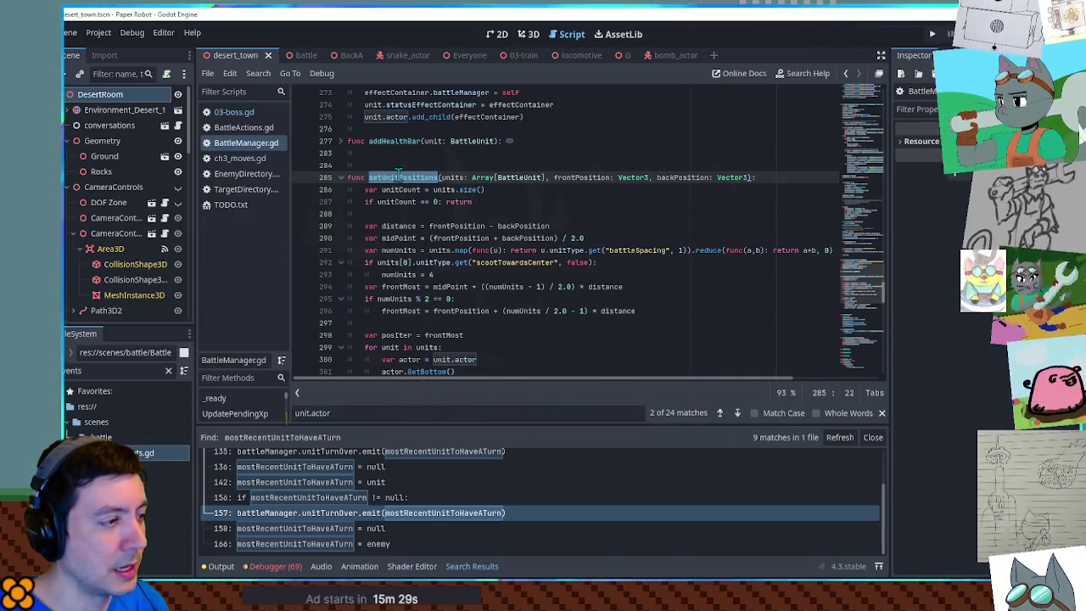
scroll(398, 174, "down", 7)
scroll(398, 174, "up", 10)
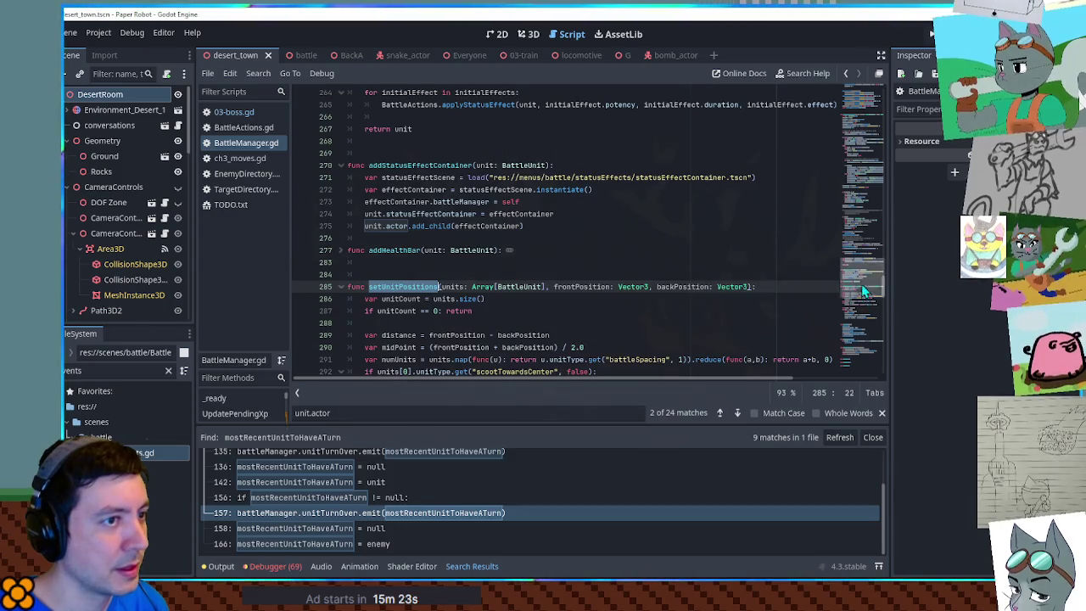
left_click_drag(857, 284, 798, 91)
left_click(306, 56)
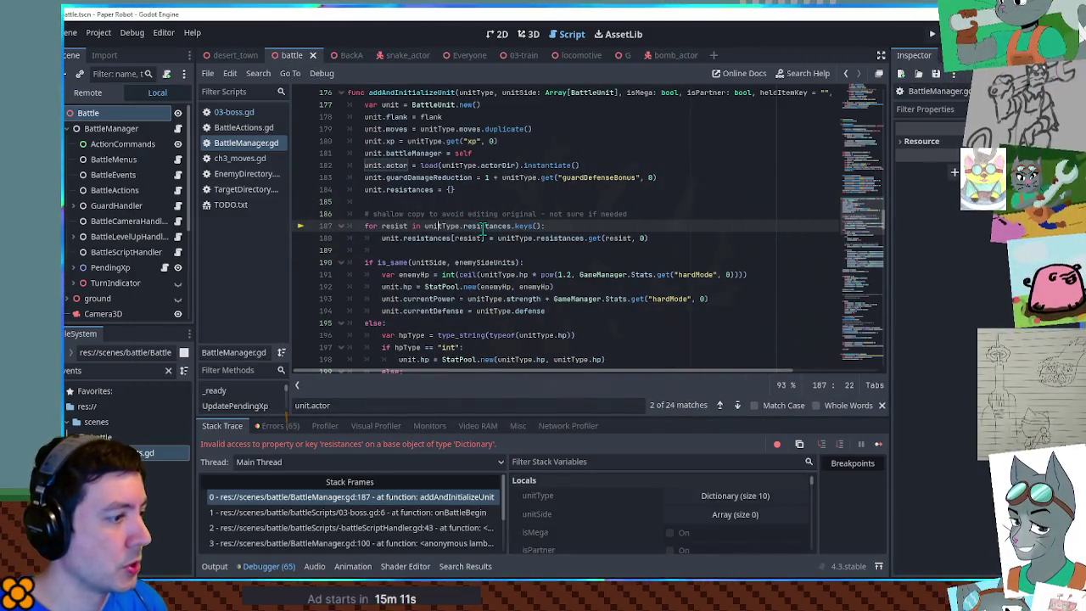
double_click(487, 227)
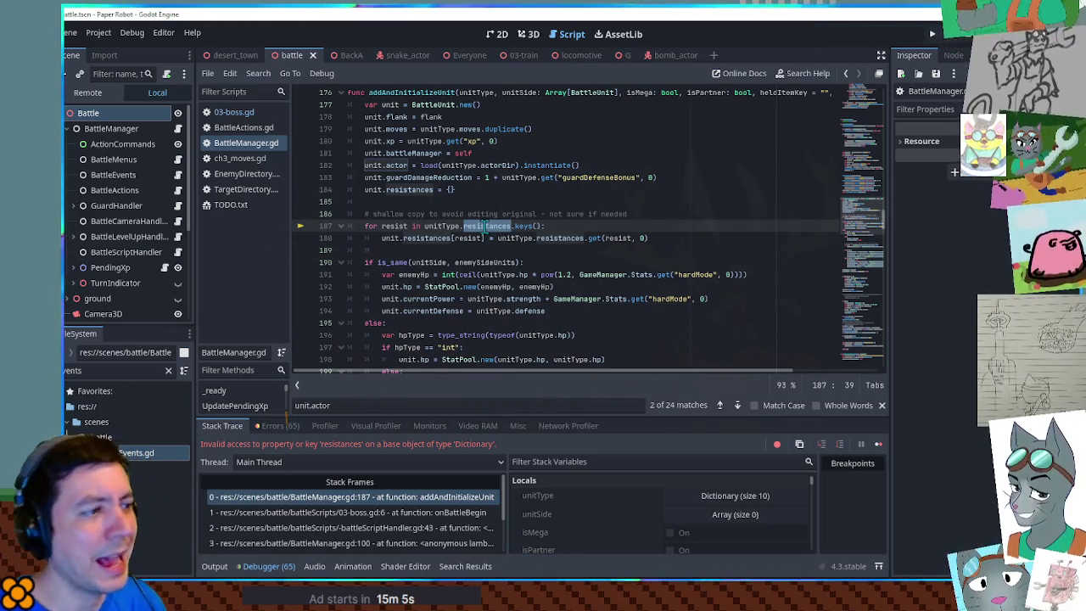
left_click(242, 173)
scroll(453, 214, "up", 5)
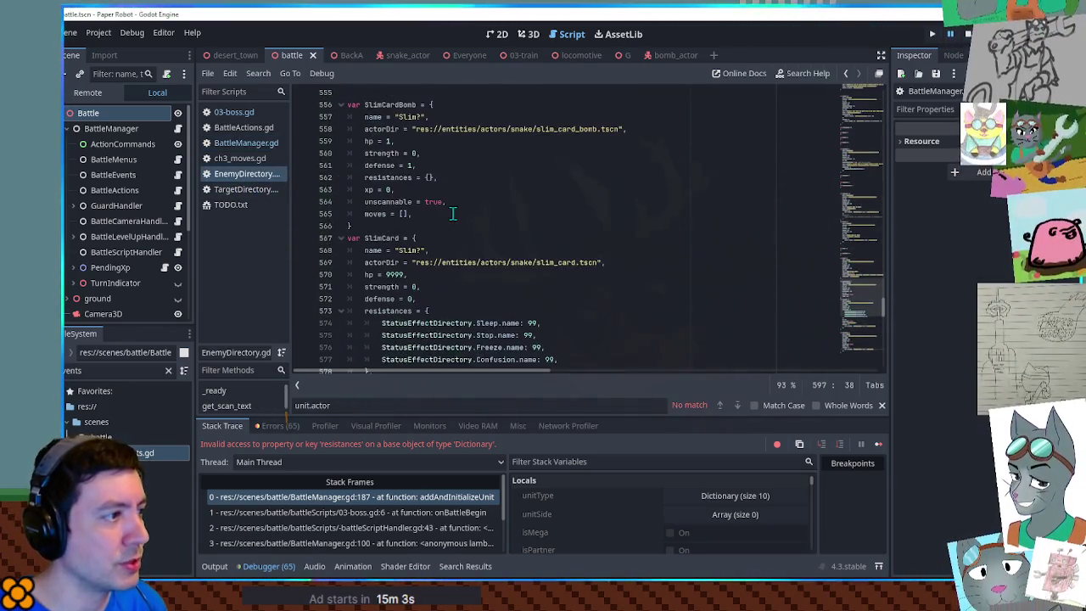
left_click(405, 189)
double_click(388, 177)
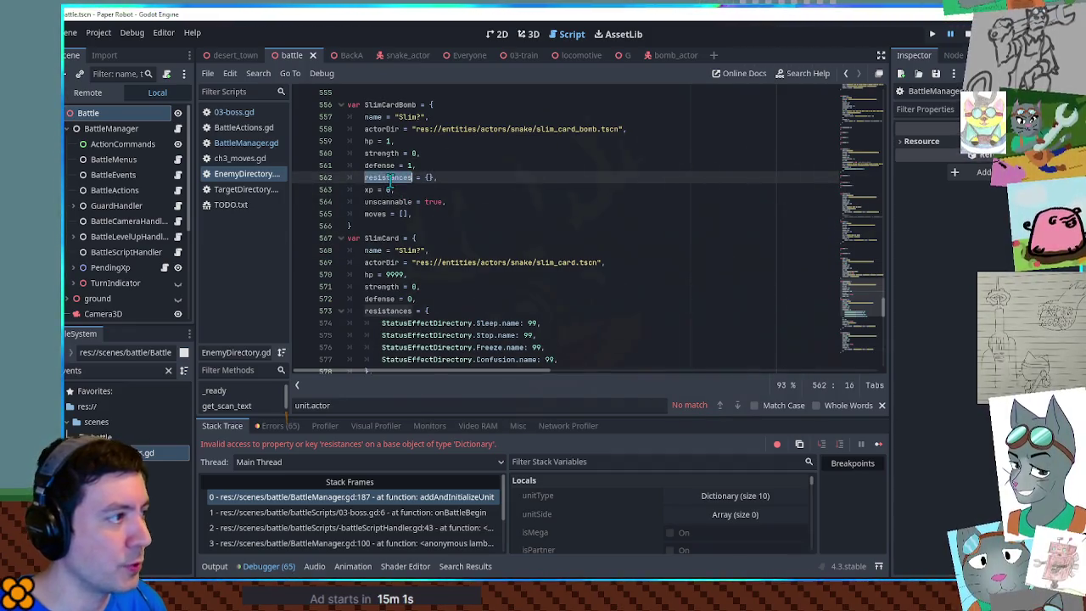
left_click(229, 113)
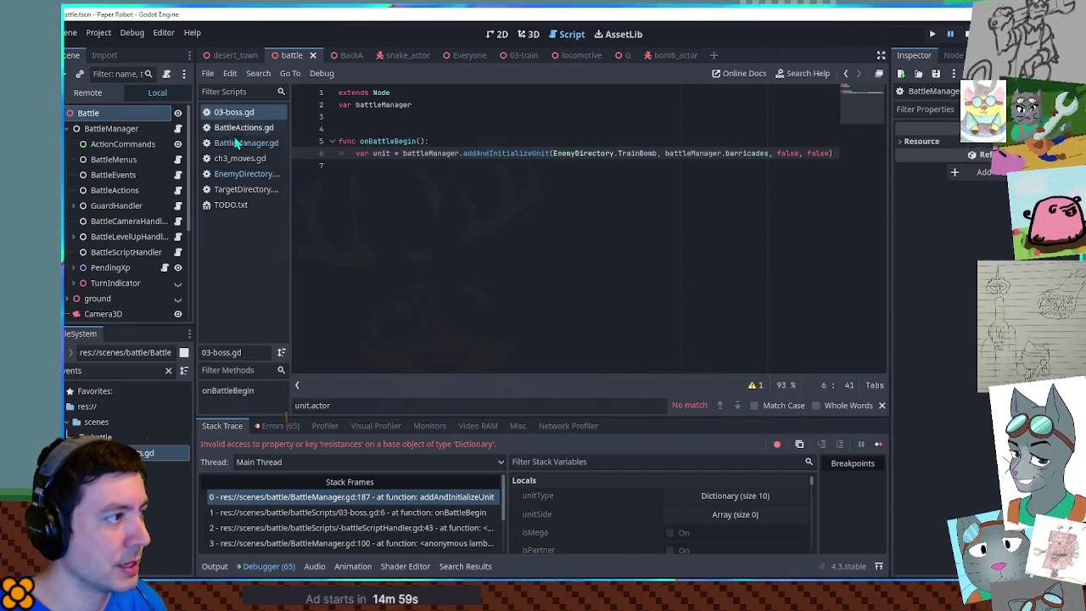
left_click(242, 145)
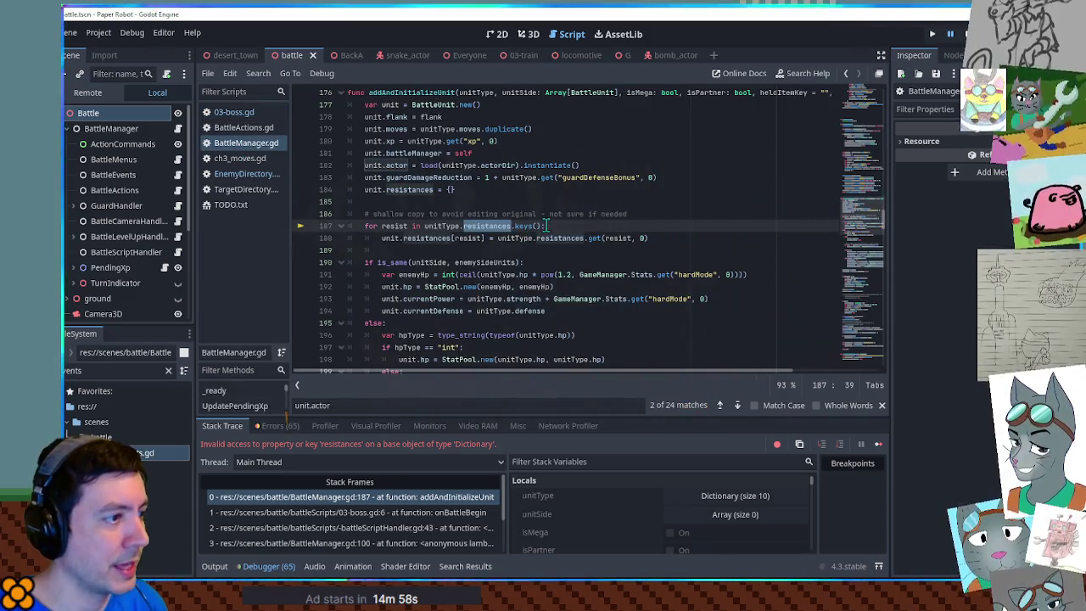
left_click_drag(511, 225, 424, 226)
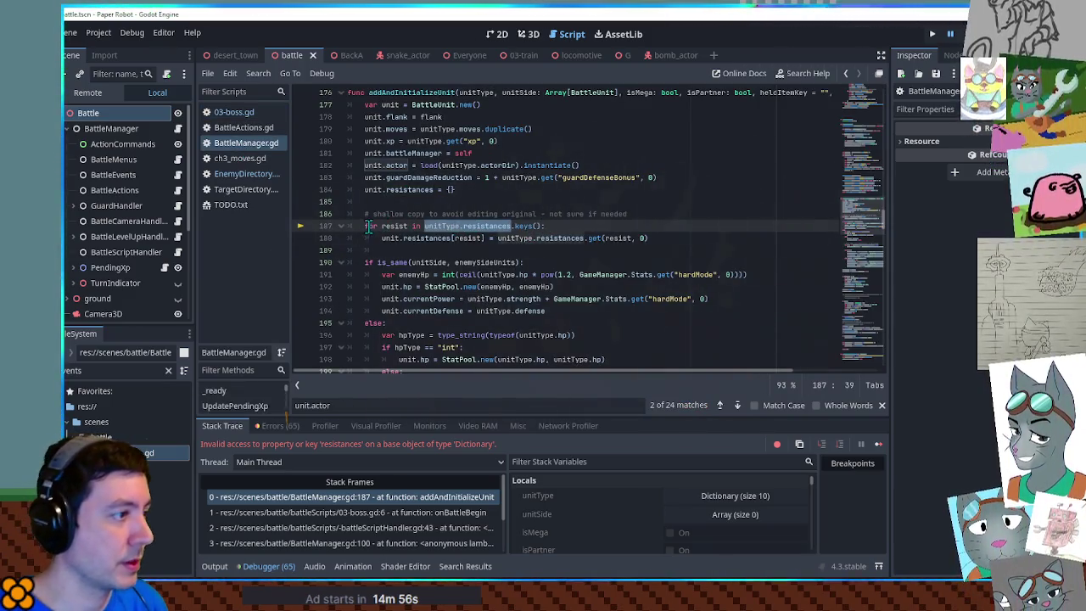
left_click(367, 226)
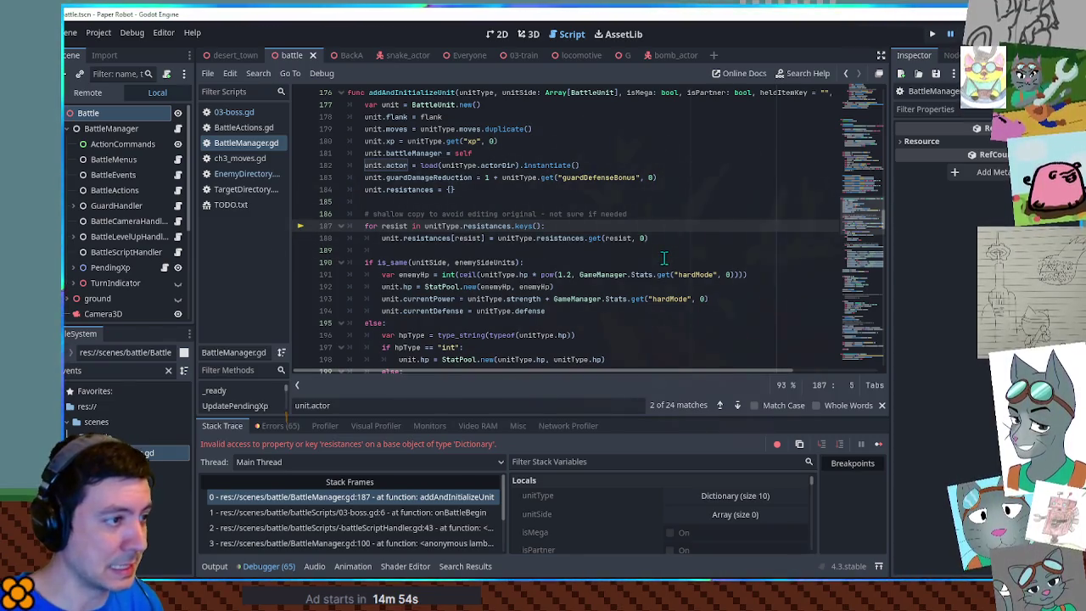
- Wrap the resistances loop in an 'if unitType.resistances:' guard and save
type("if unitType.resistances:")
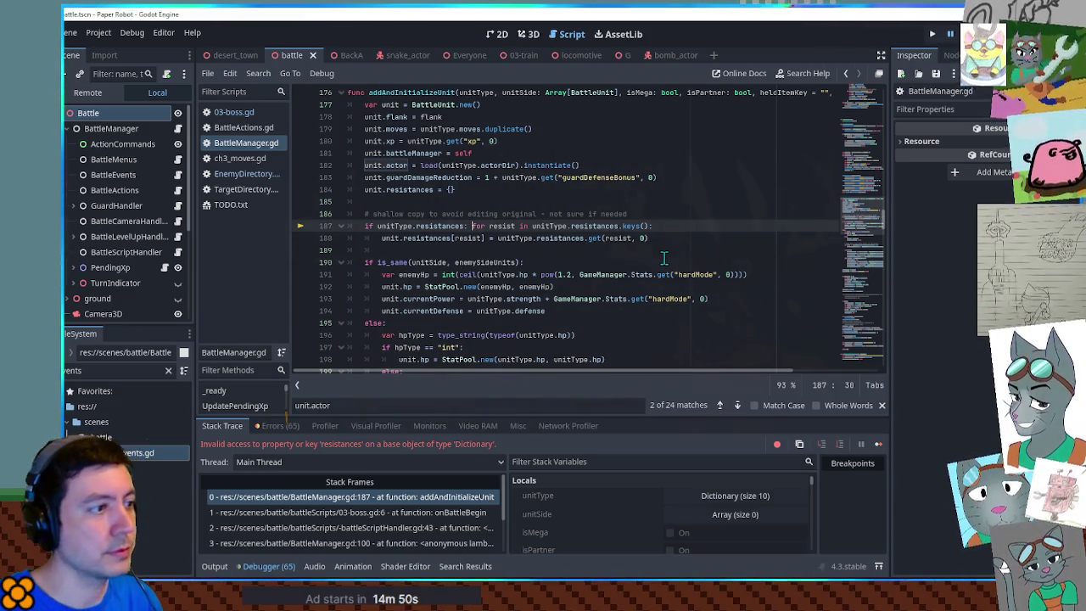
key("Return")
key("Down")
key("Tab")
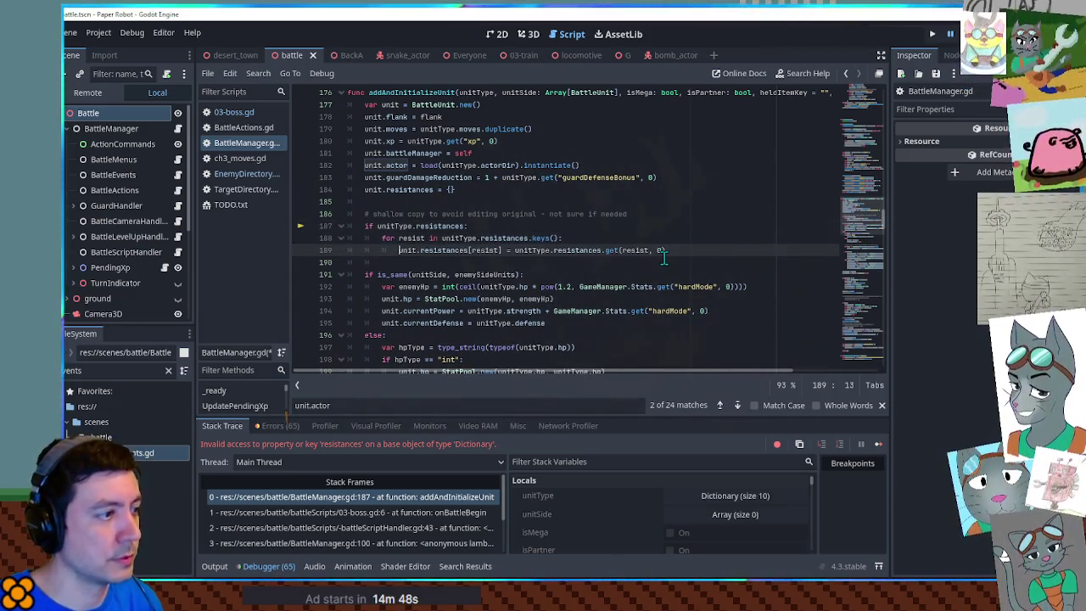
key("ctrl+s")
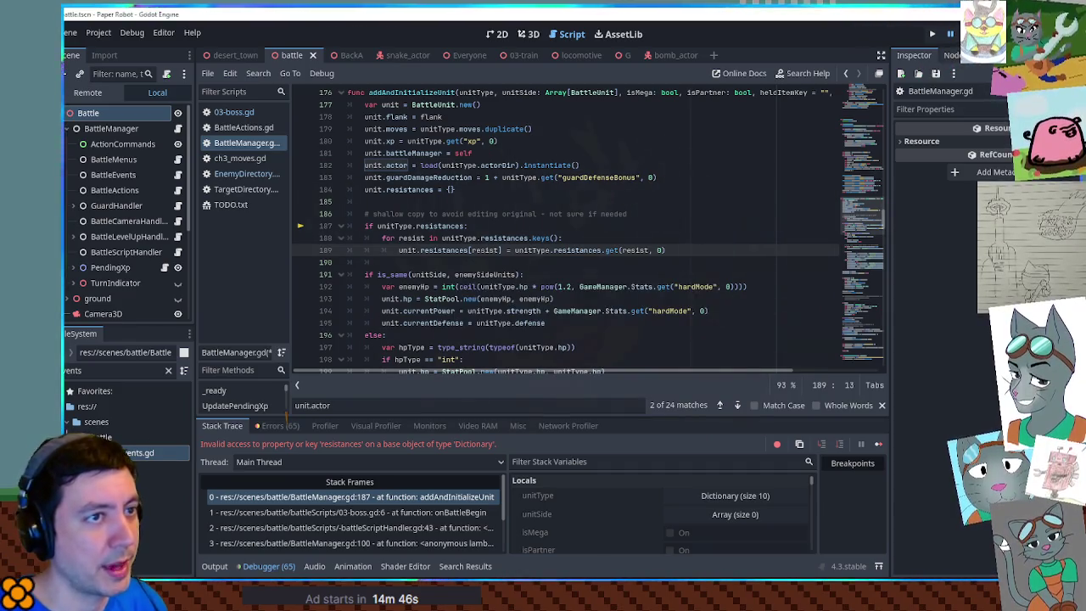
- Stop the game, drop the guard, and loop over unitType.get("resistances") with an empty default
key("F8")
left_click(477, 153)
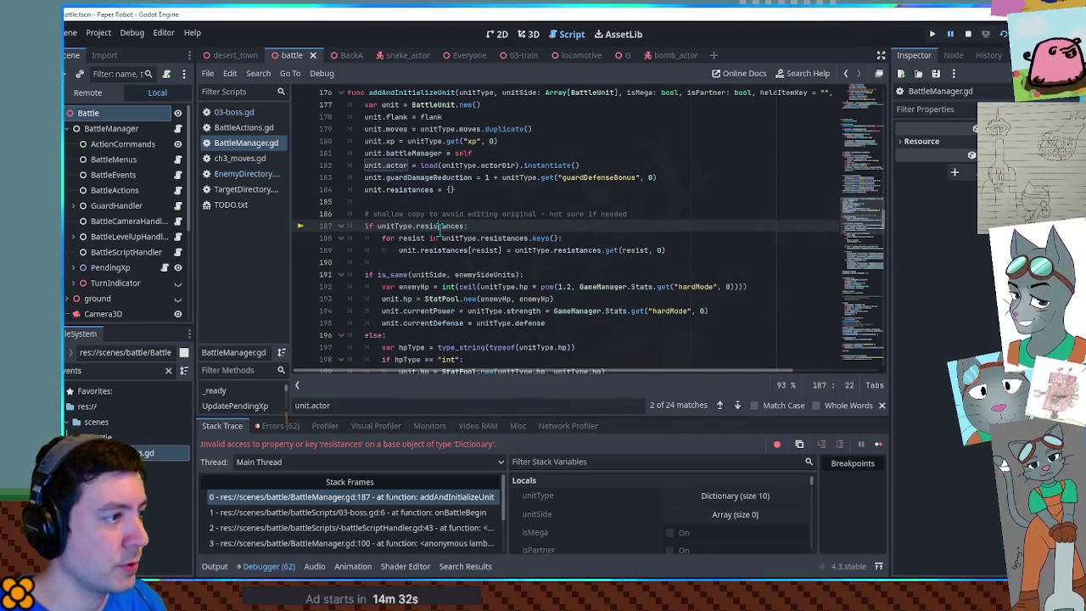
key("ctrl+shift+k")
left_click_drag(439, 226, 489, 239)
key("shift+Tab")
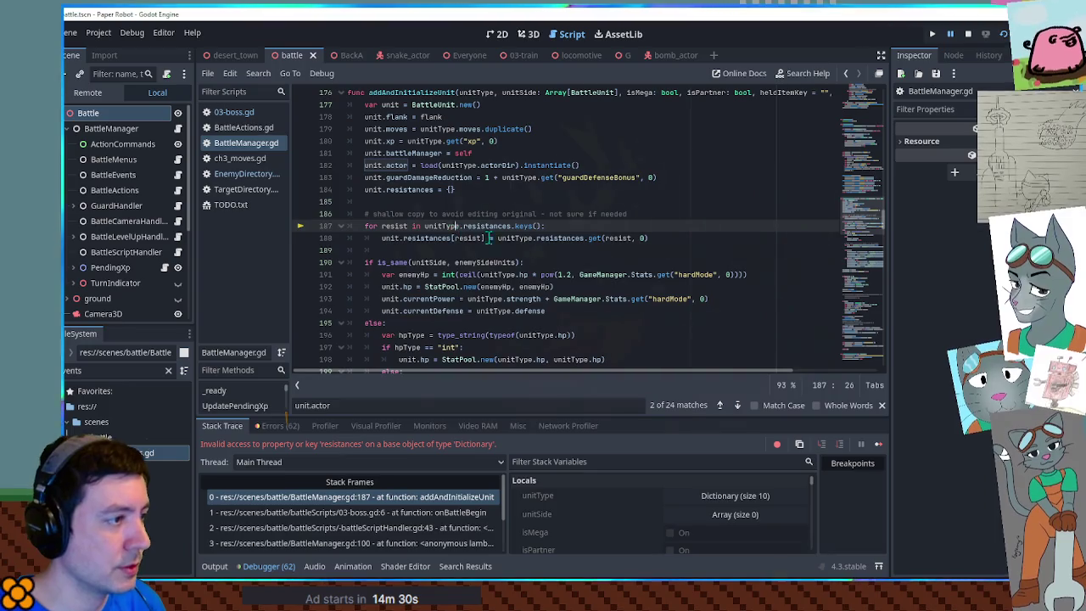
type("g")
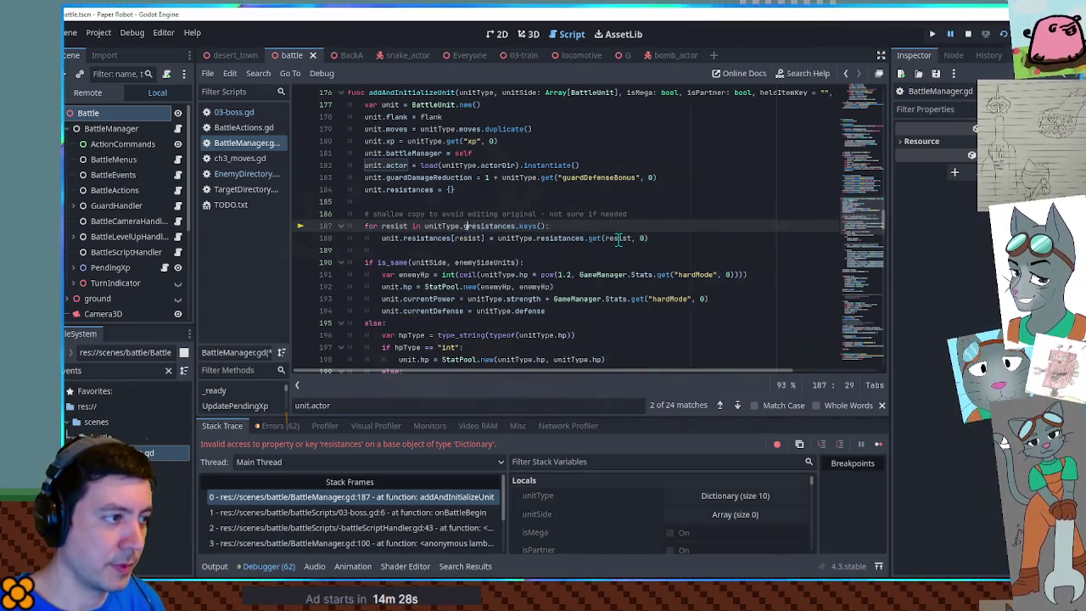
type("et(\"")
key("ctrl+Right")
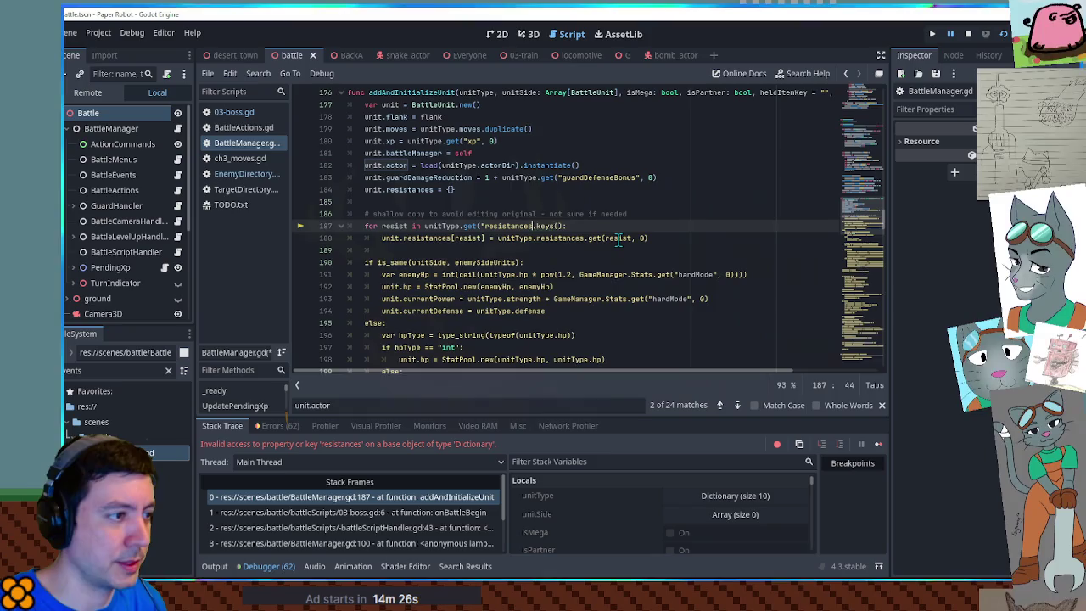
type("\", ")
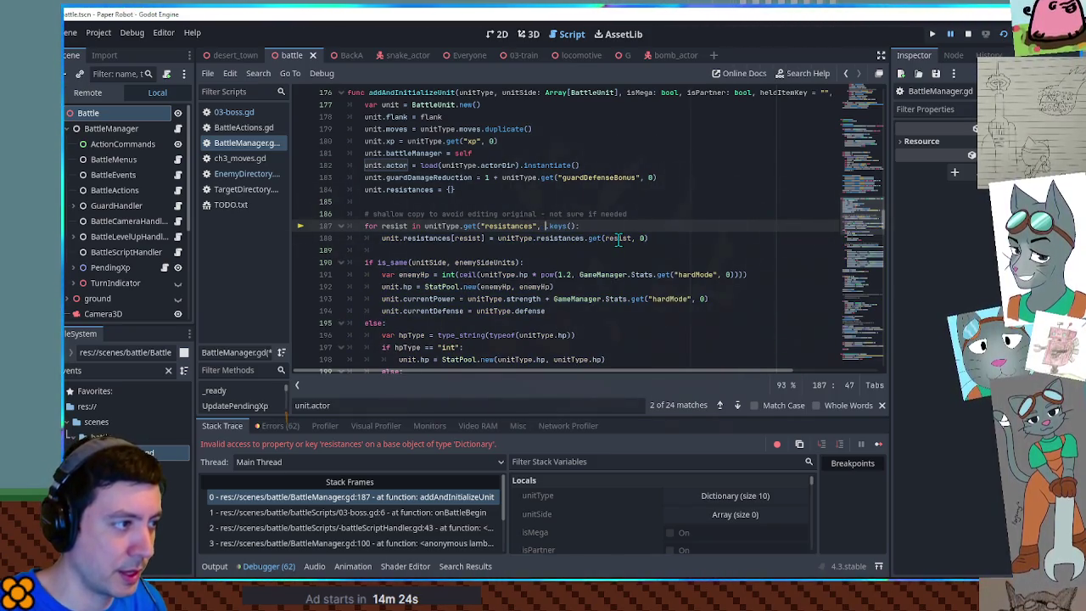
type("[]")
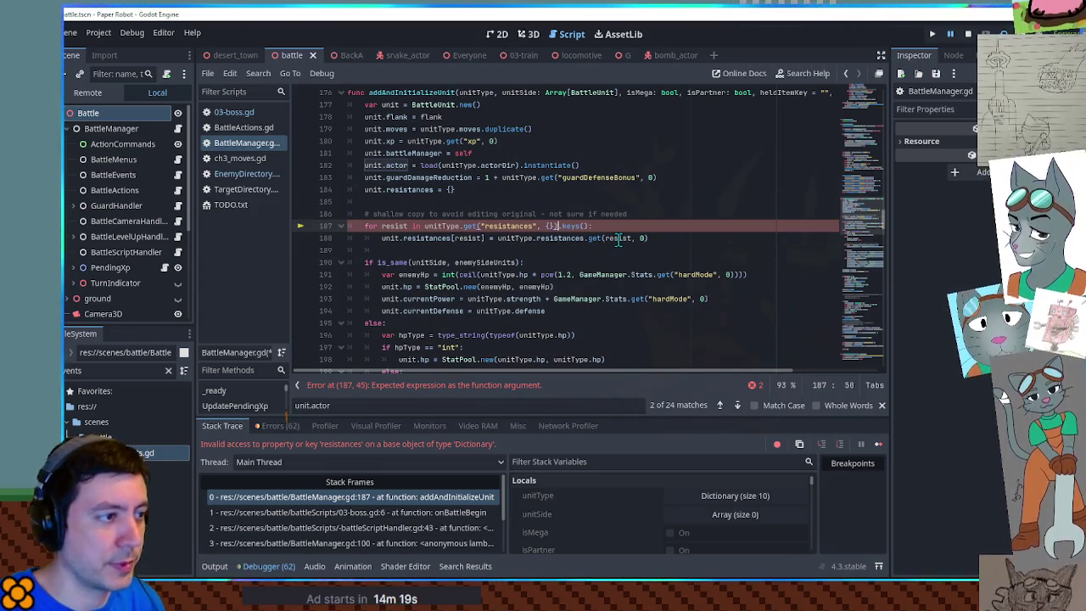
type(")")
left_click(662, 215)
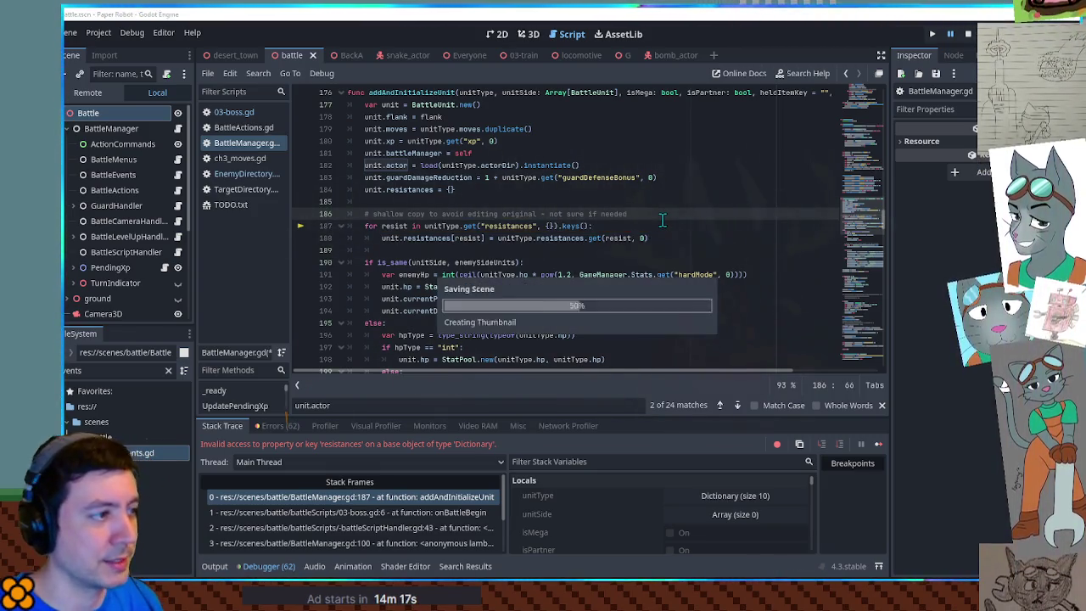
- Stop and relaunch the game twice to test the resistances fix
key("F8")
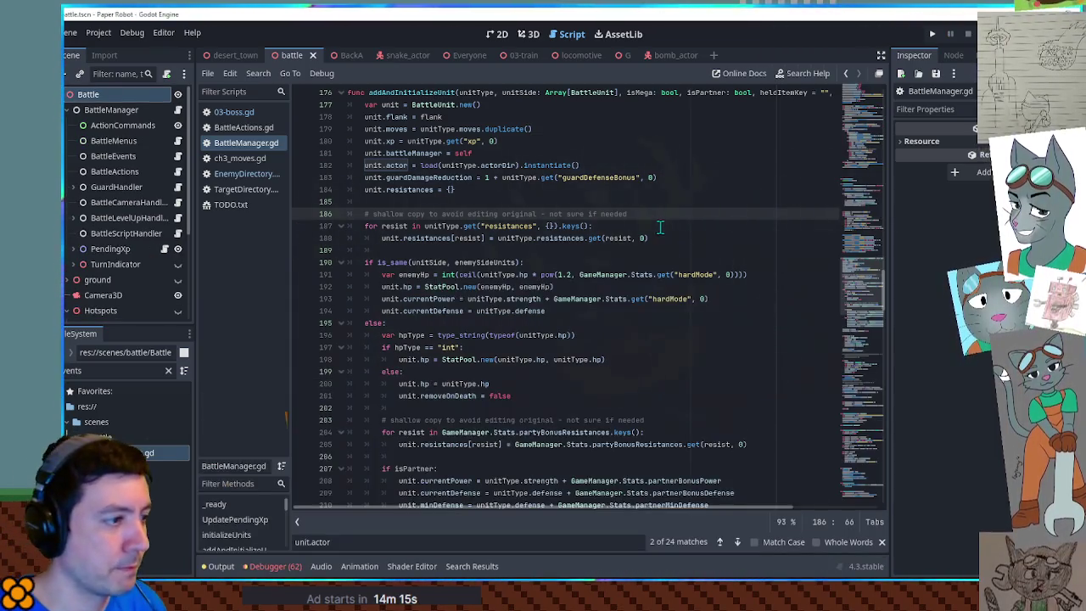
key("F5")
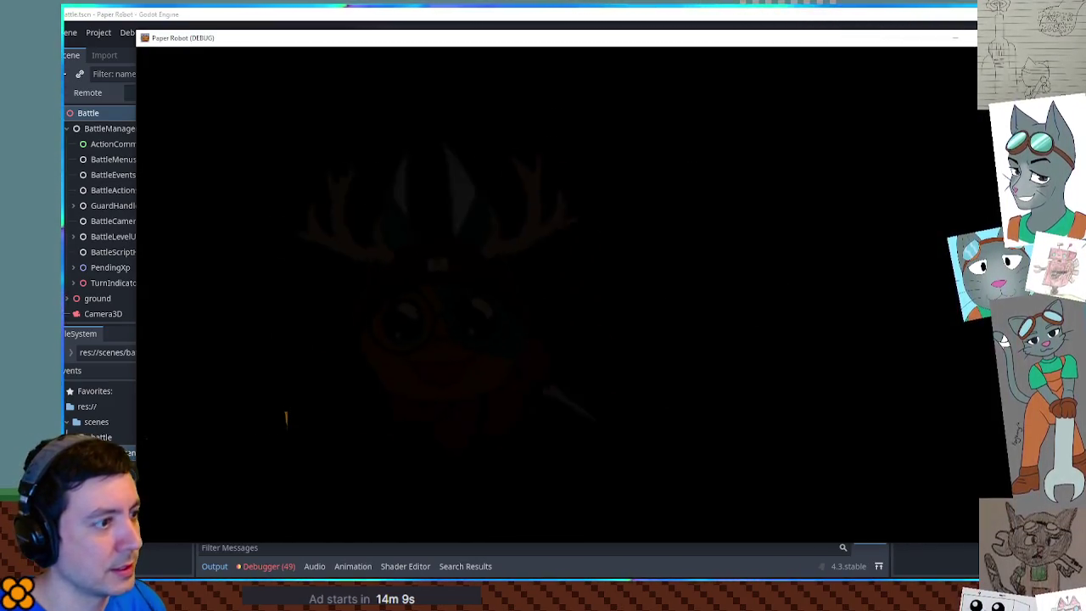
key("F8")
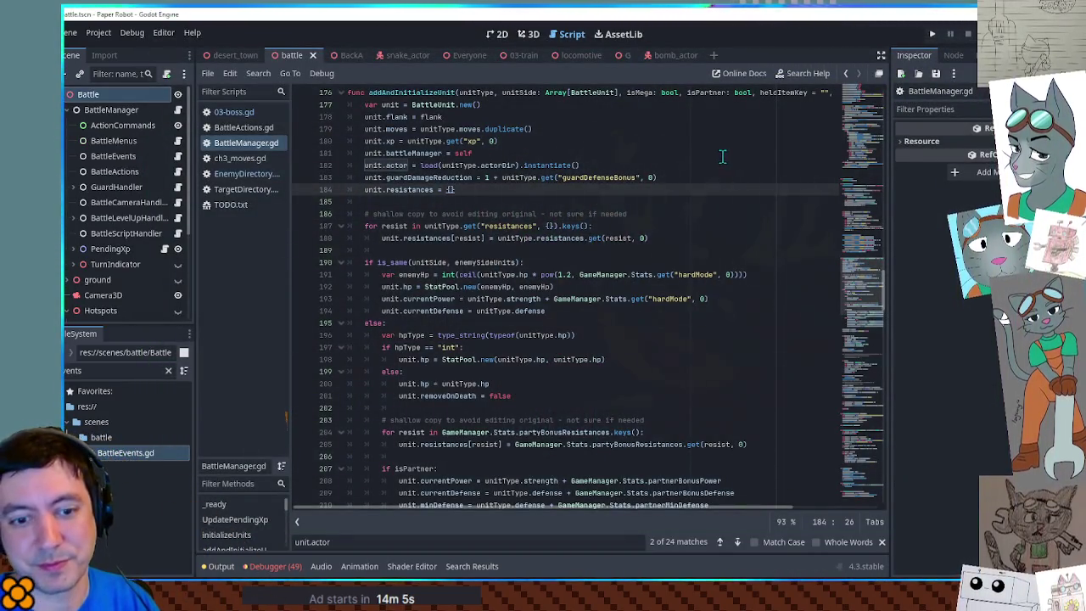
key("F5")
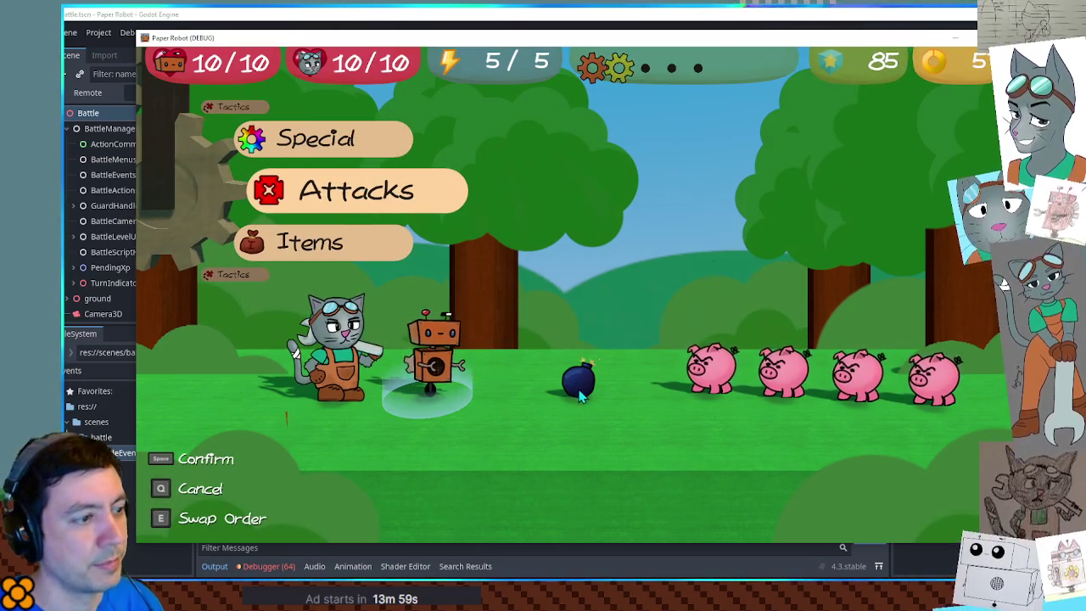
- In battle, browse Gear Spin under Attacks and the Special list, then return to the editor
key("space")
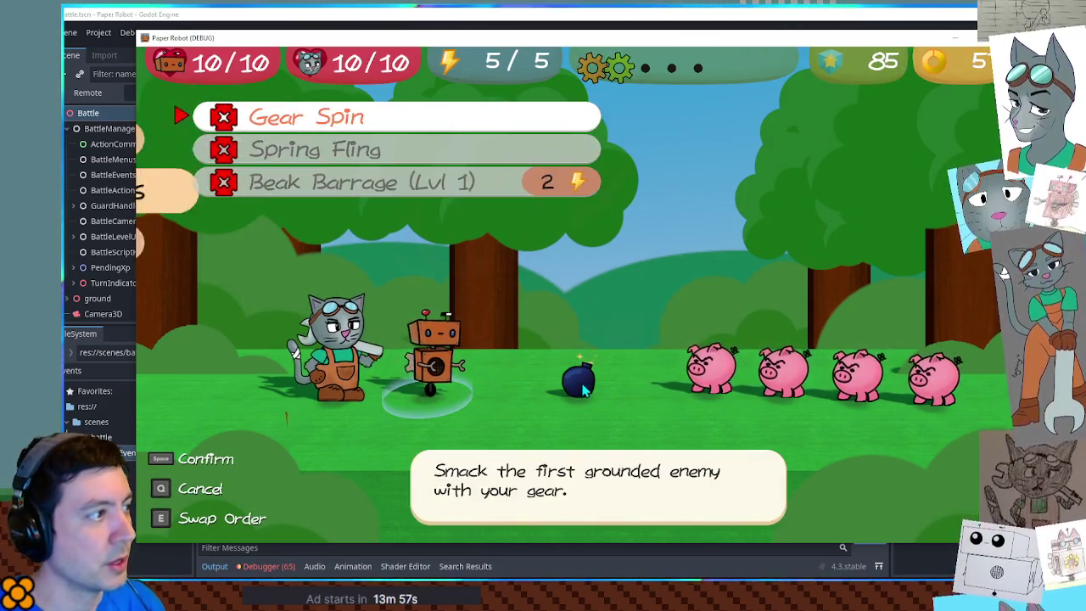
key("space")
key("q")
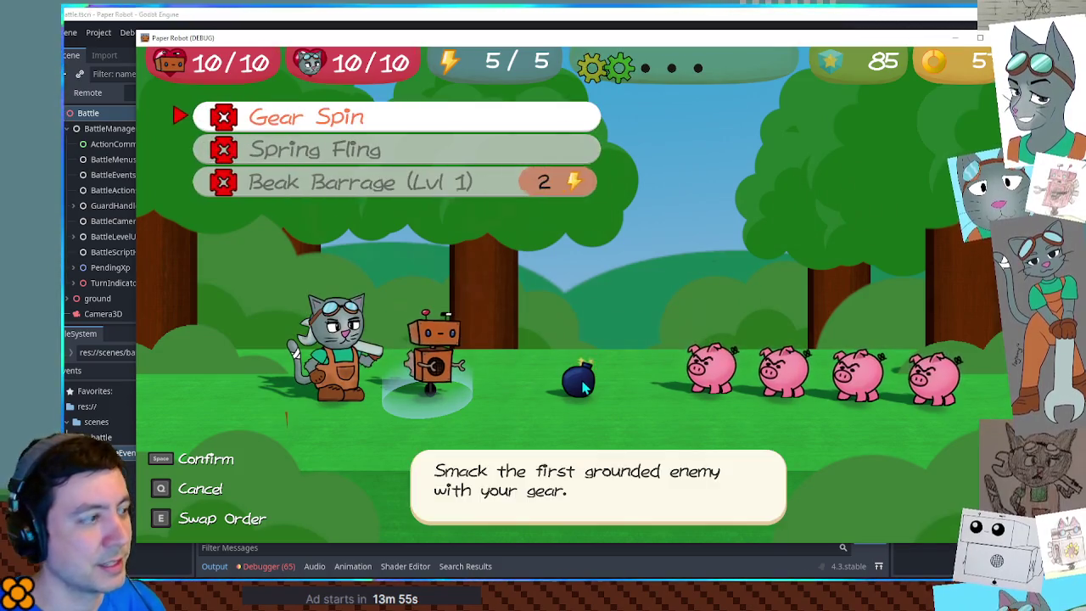
key("q")
key("Up")
key("space")
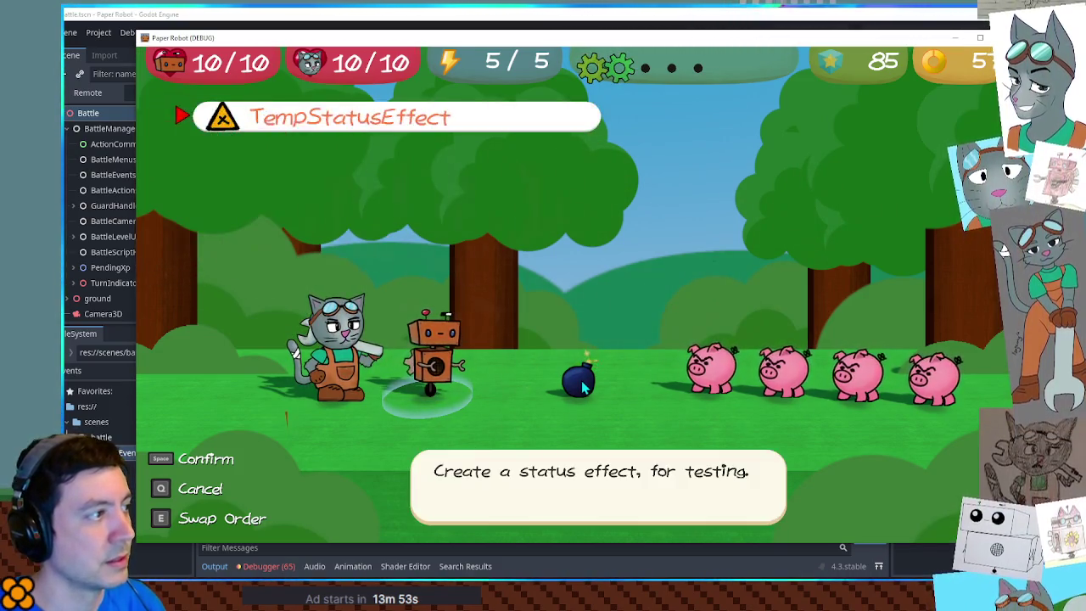
key("q")
key("Down")
key("Down")
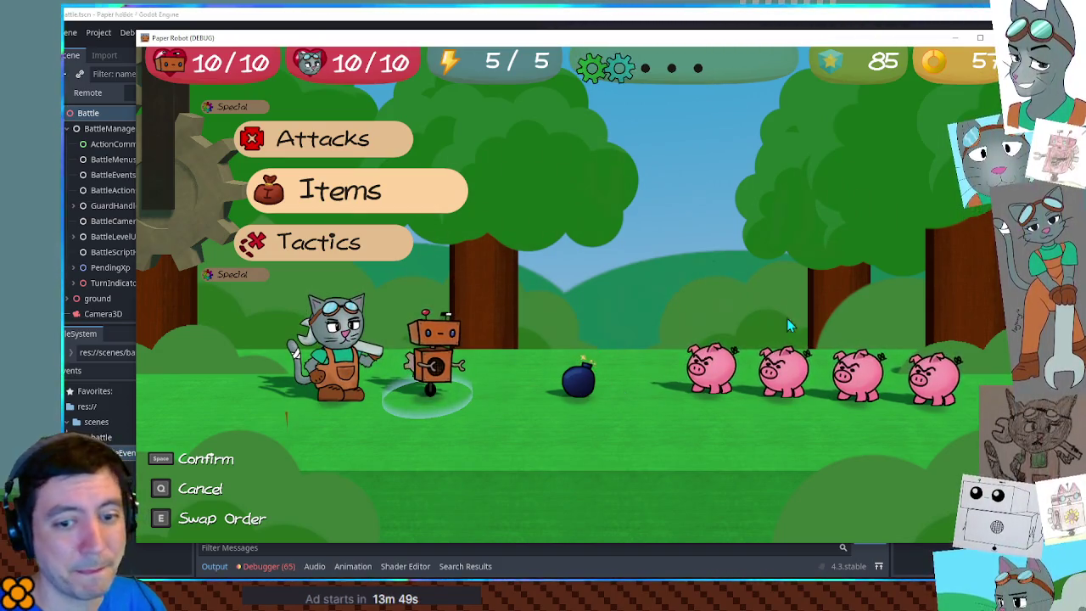
left_click(751, 12)
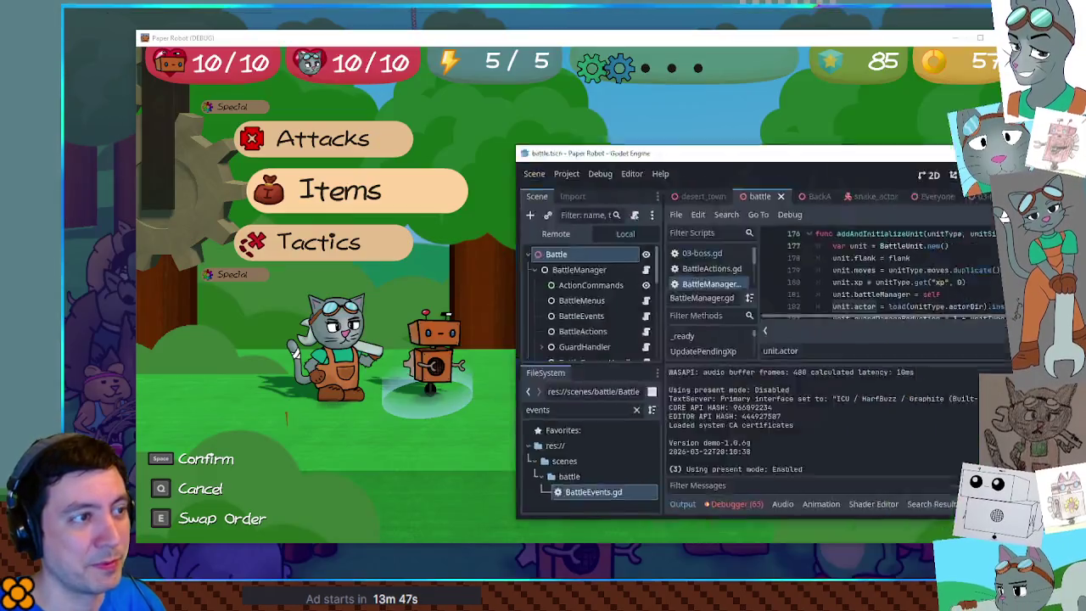